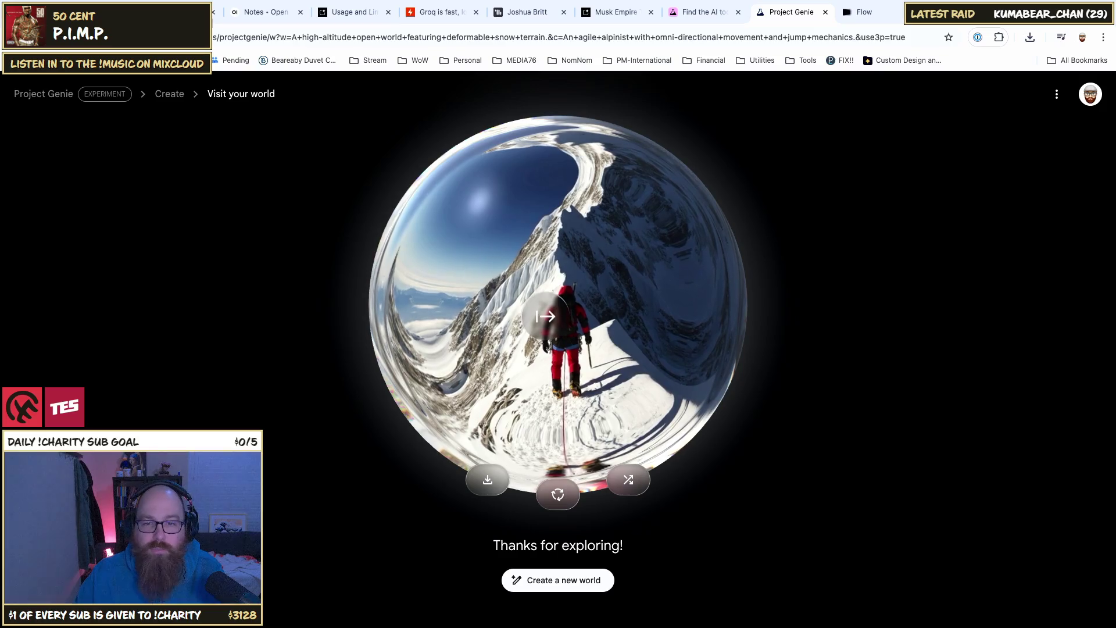
# Replay the high-altitude mountain world with the red-suited climber on the snowy ridge
pyautogui.click(542, 372)
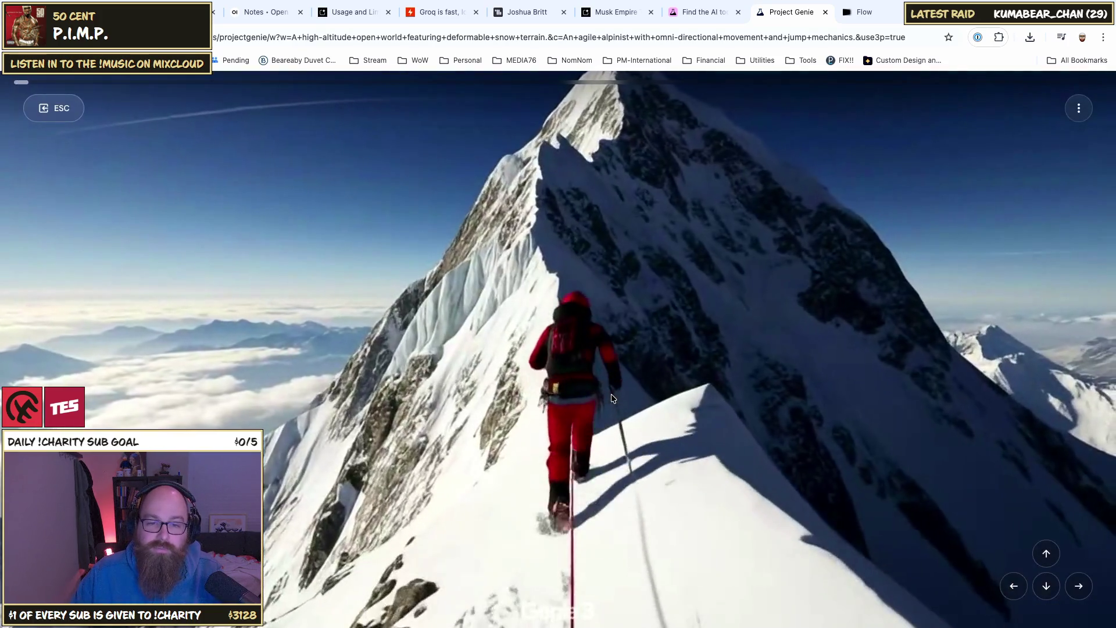
# Steer the climber left, right and up the slope, then leave the world with Esc
pyautogui.press('Left')
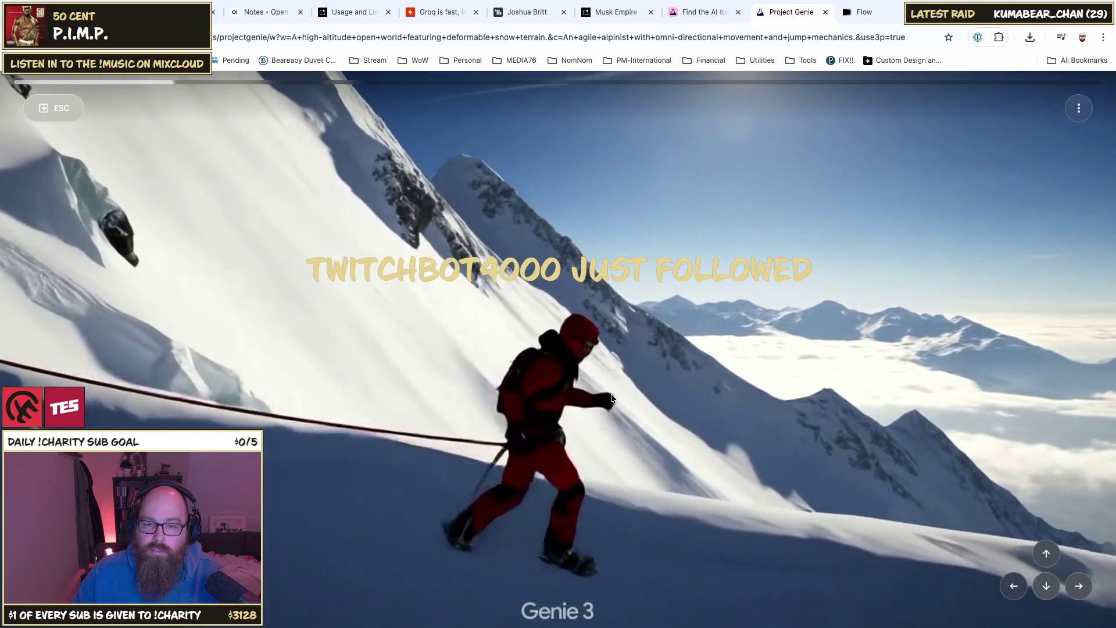
pyautogui.press('Right')
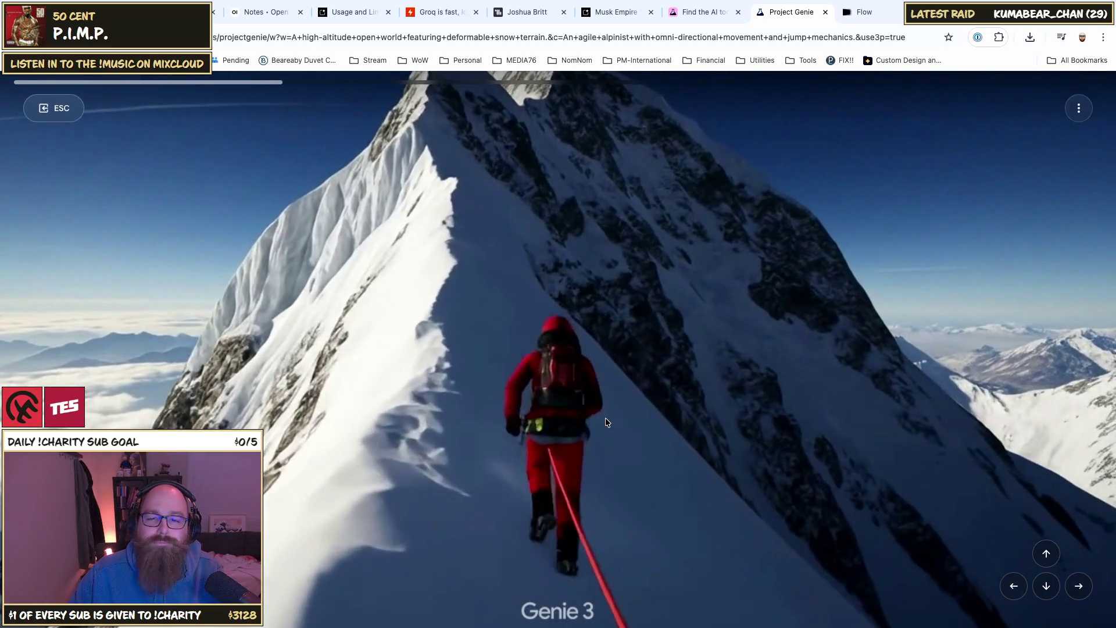
pyautogui.press('Right')
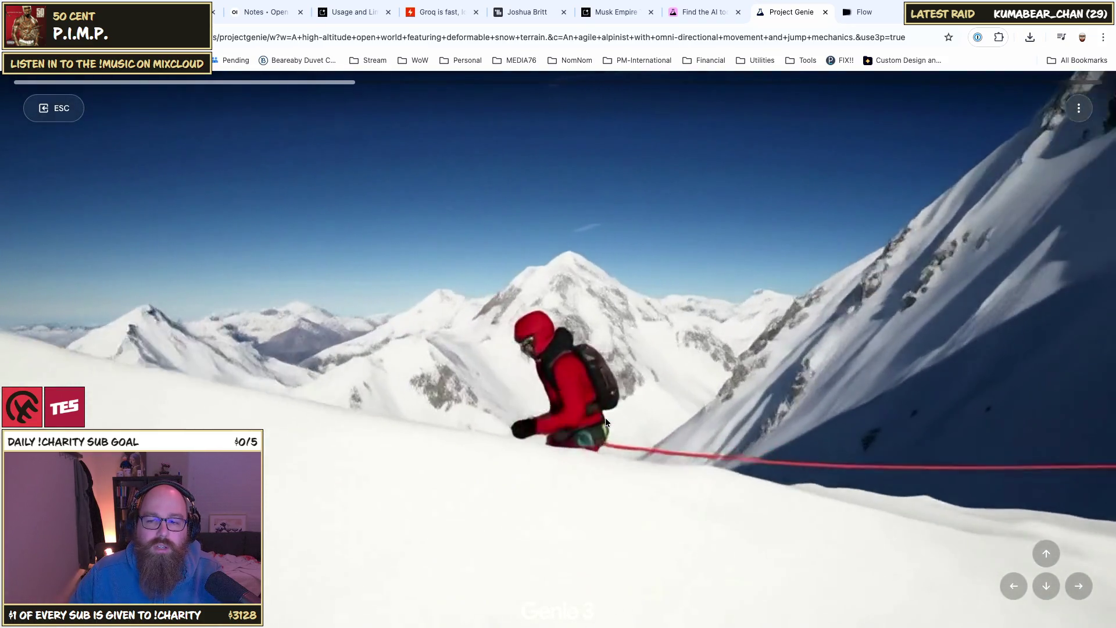
pyautogui.press('Up')
pyautogui.press('Right')
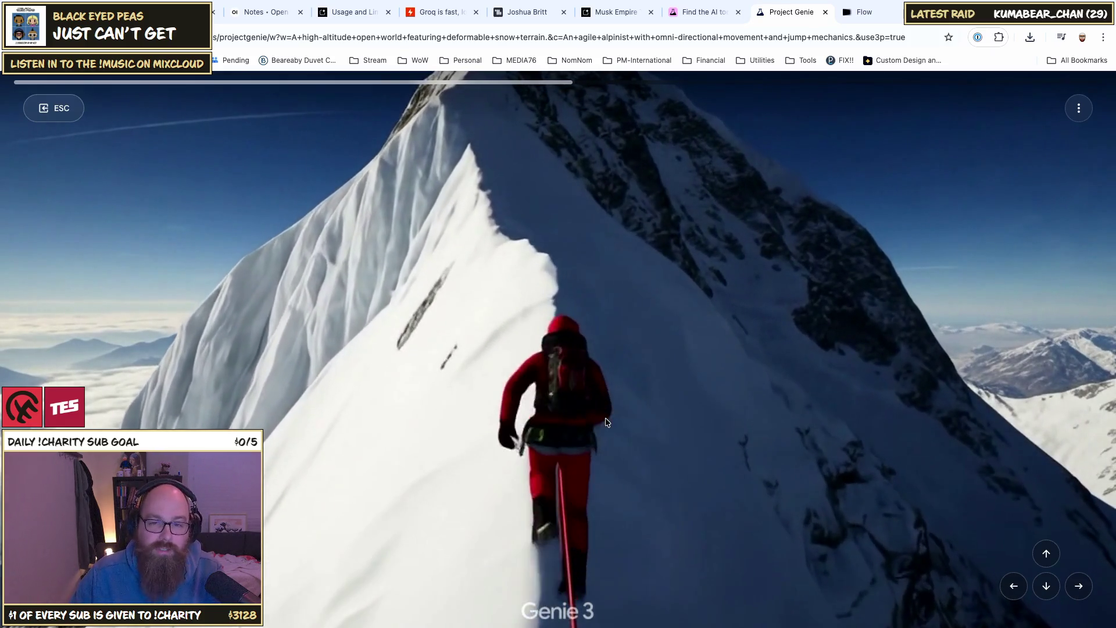
pyautogui.press('Escape')
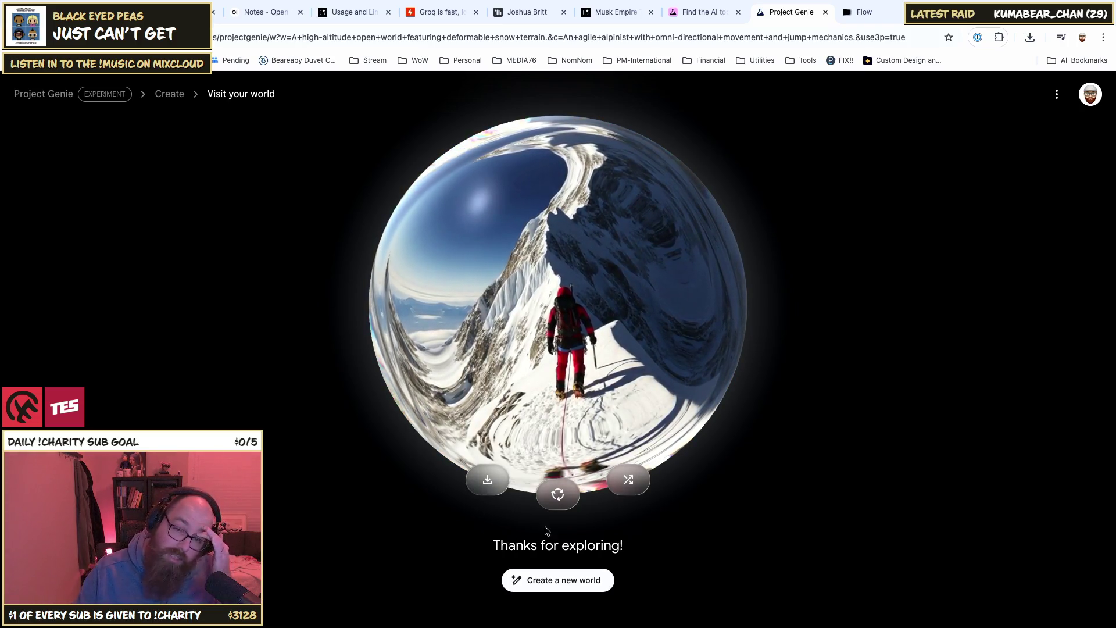
# Go to the Create page with empty Environment and Character fields
pyautogui.click(173, 100)
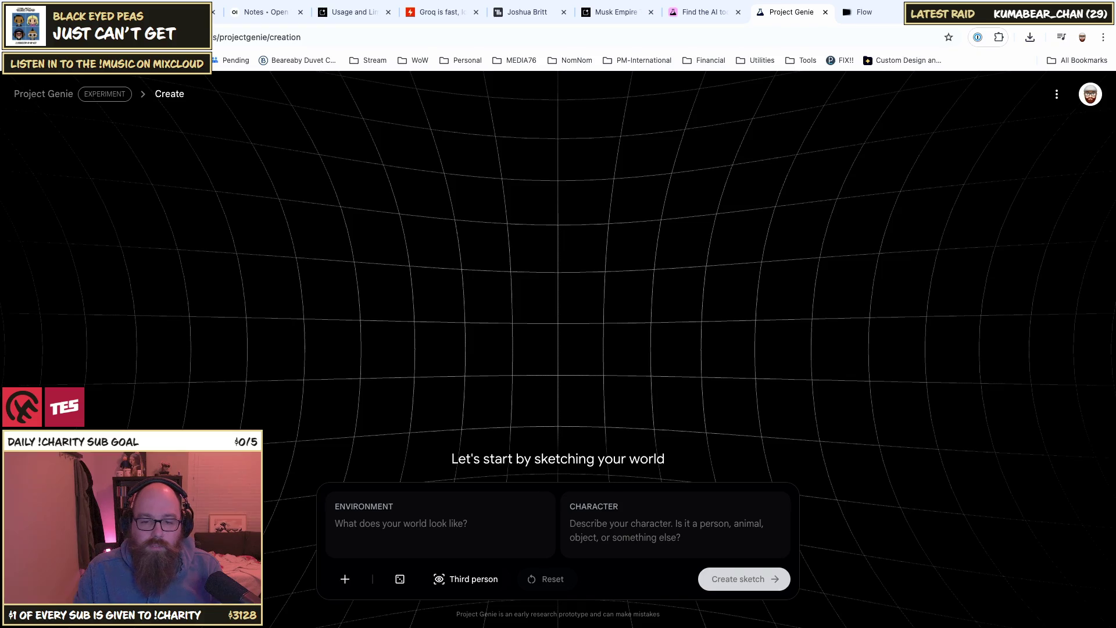
# Describe an AI-generated art gallery environment and a grumpy sourpuss character named digi
pyautogui.write('I am digi. A sourpuss')
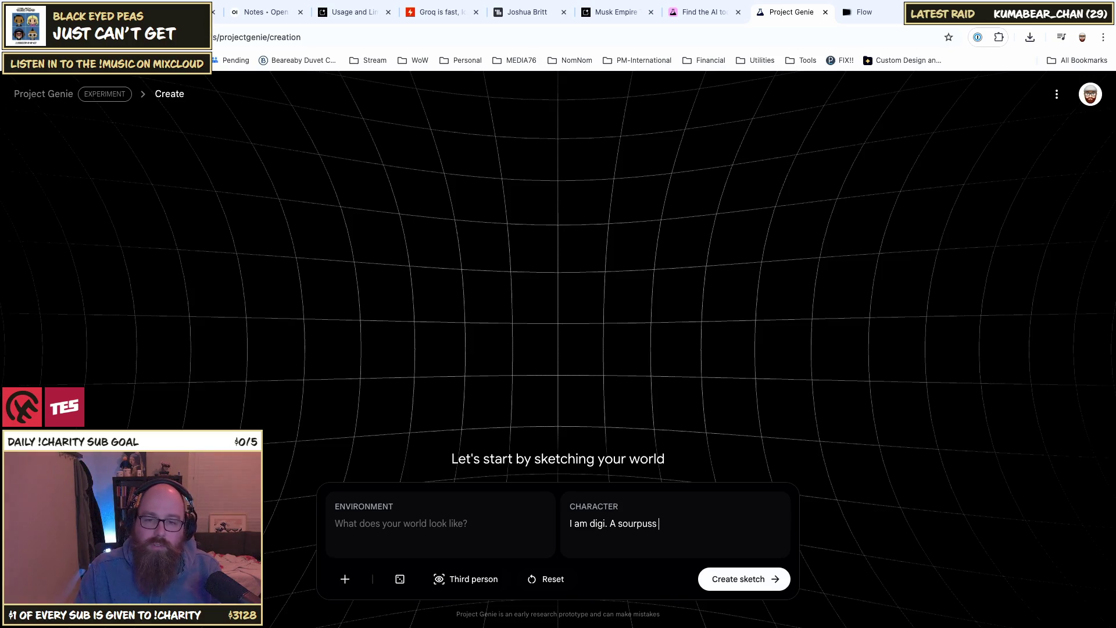
pyautogui.write('ho is gr')
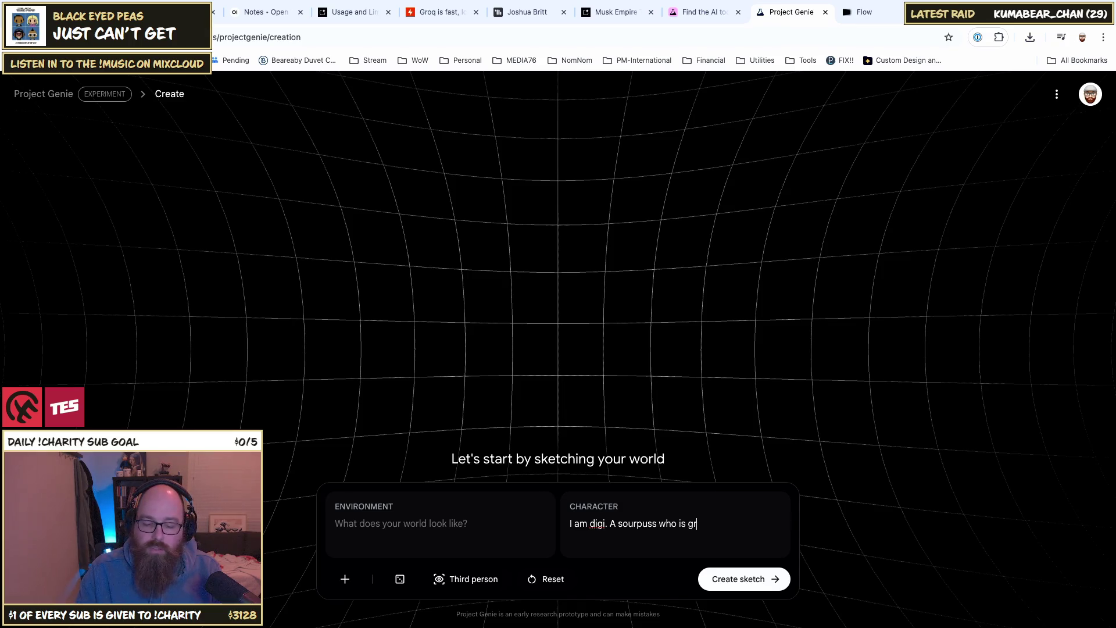
pyautogui.write('.')
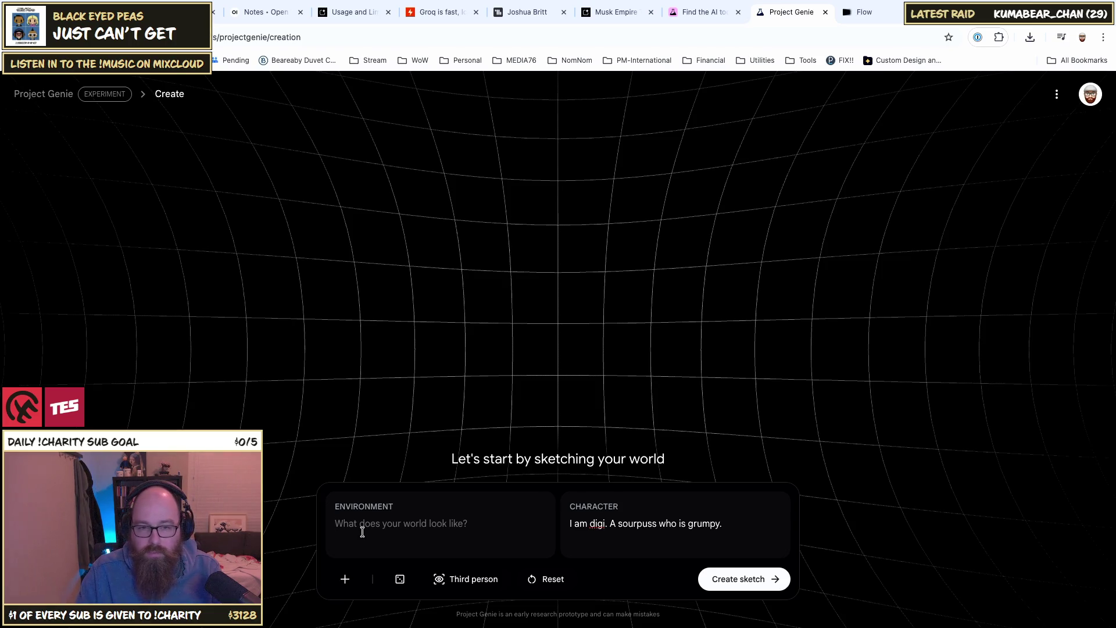
pyautogui.write('A g')
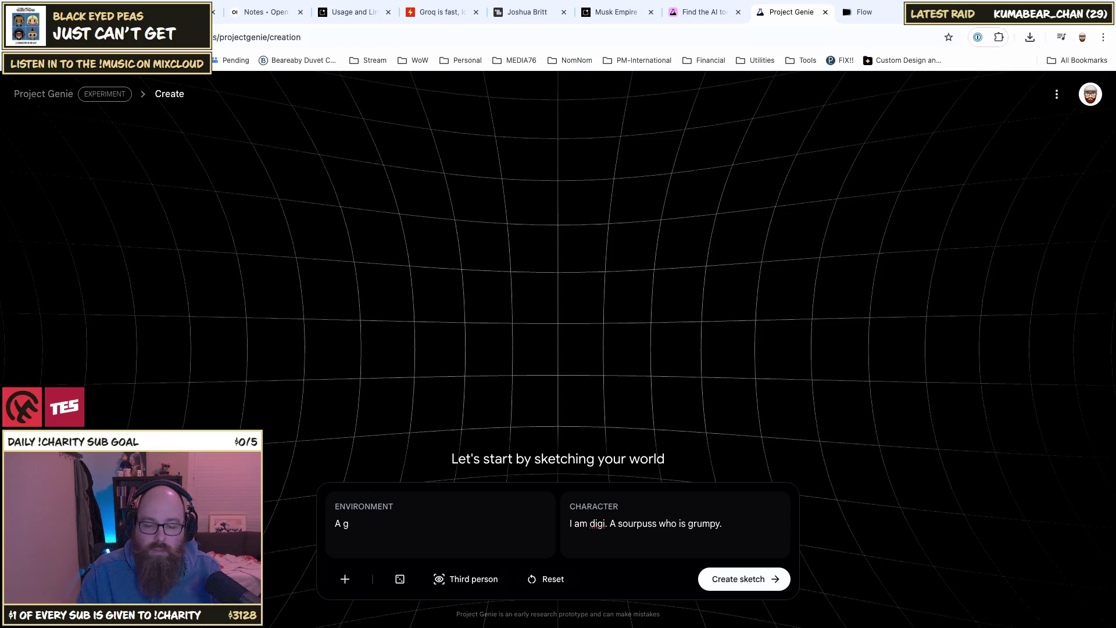
pyautogui.write('ery of AI generated work a')
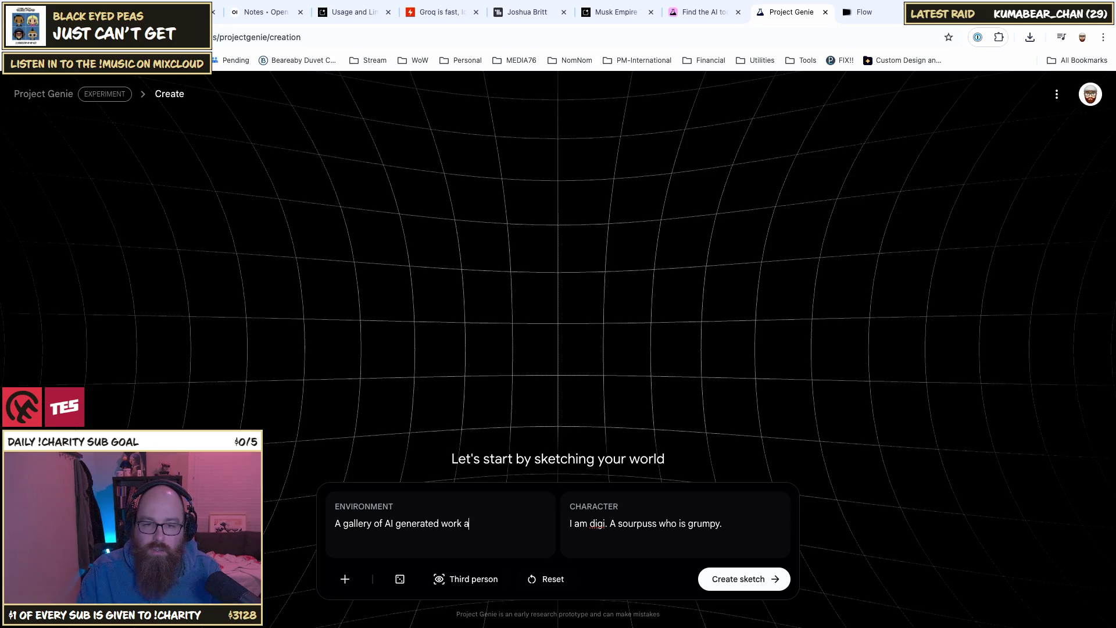
pyautogui.write('ung around the room.')
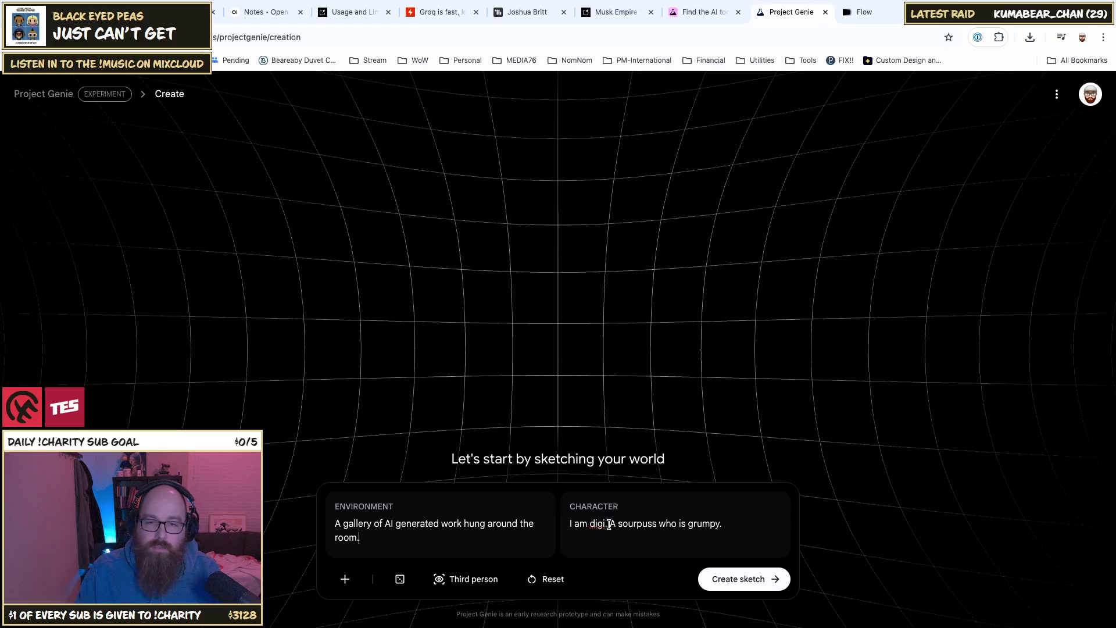
# Generate a sketch from the gallery and character prompts, then build the explorable world from it
pyautogui.click(752, 581)
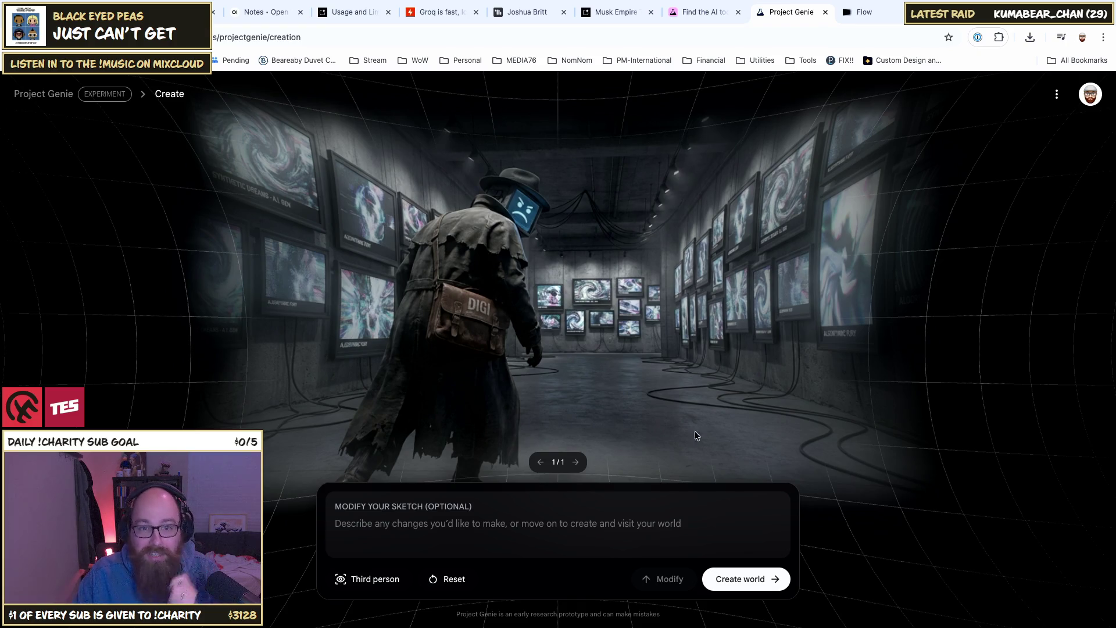
pyautogui.click(762, 579)
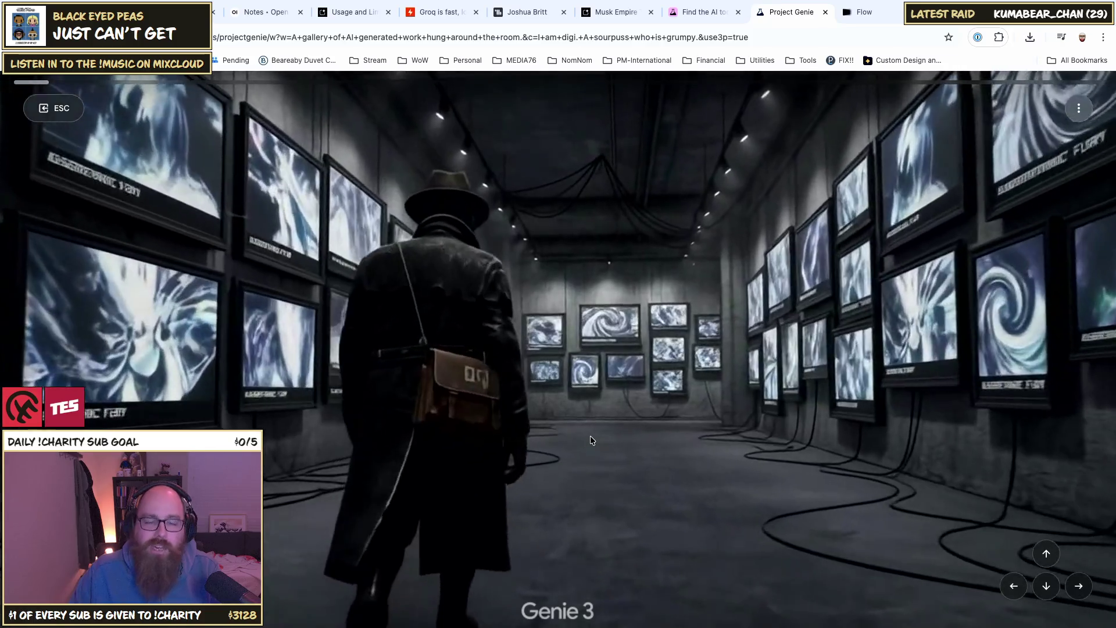
# Walk the hatted character toward the monitor wall and turn to face the long corridor
pyautogui.press('Right')
pyautogui.press('Up')
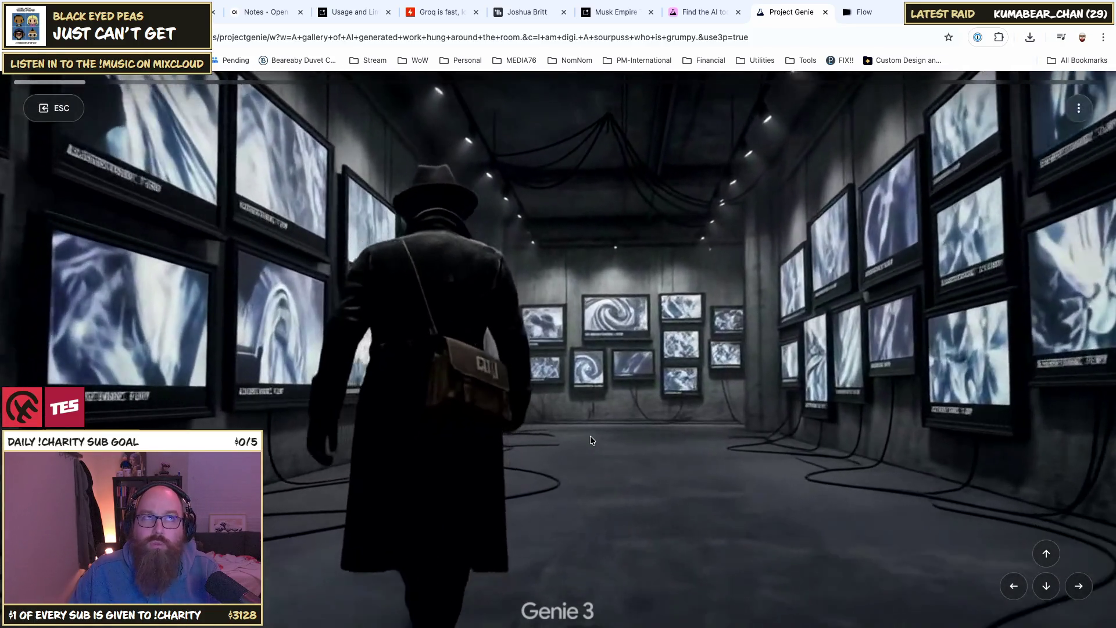
pyautogui.press('Up')
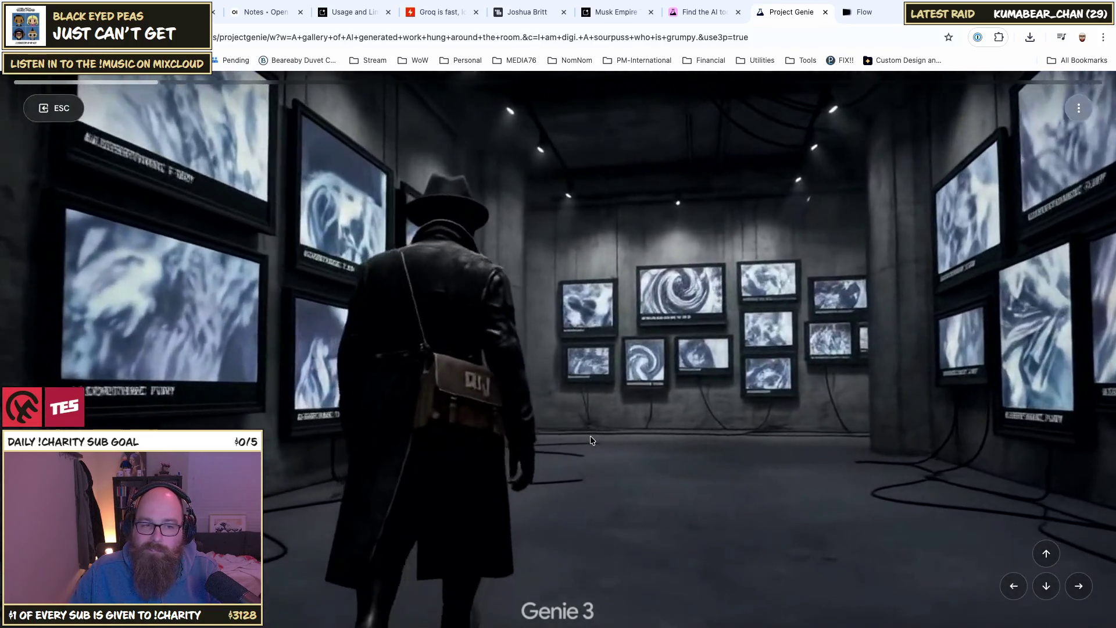
pyautogui.press('Right')
pyautogui.press('Right')
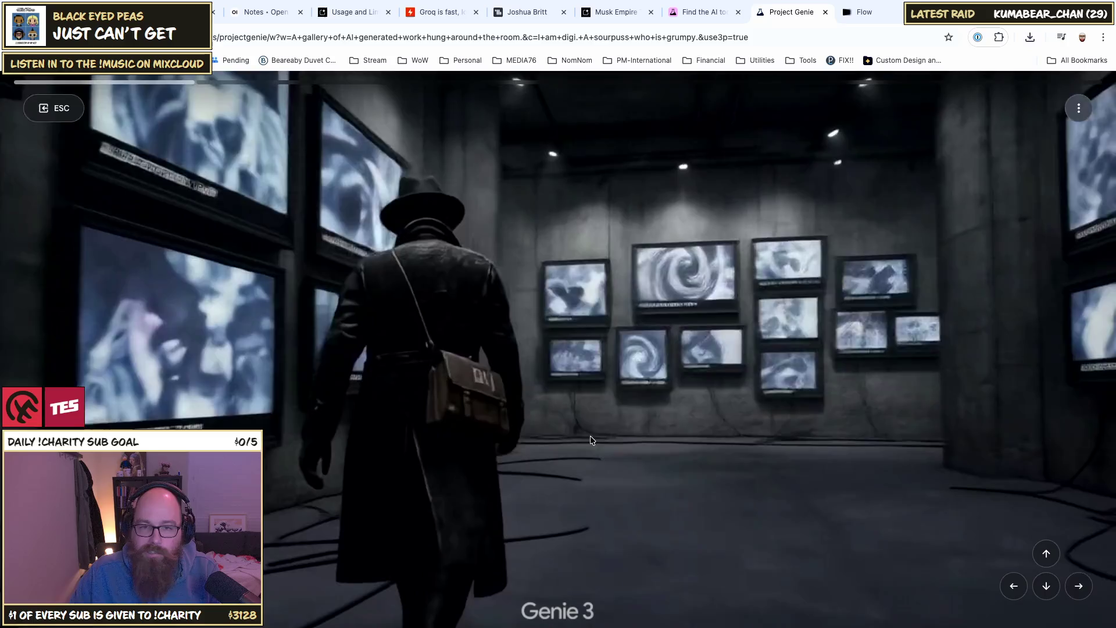
pyautogui.press('Up')
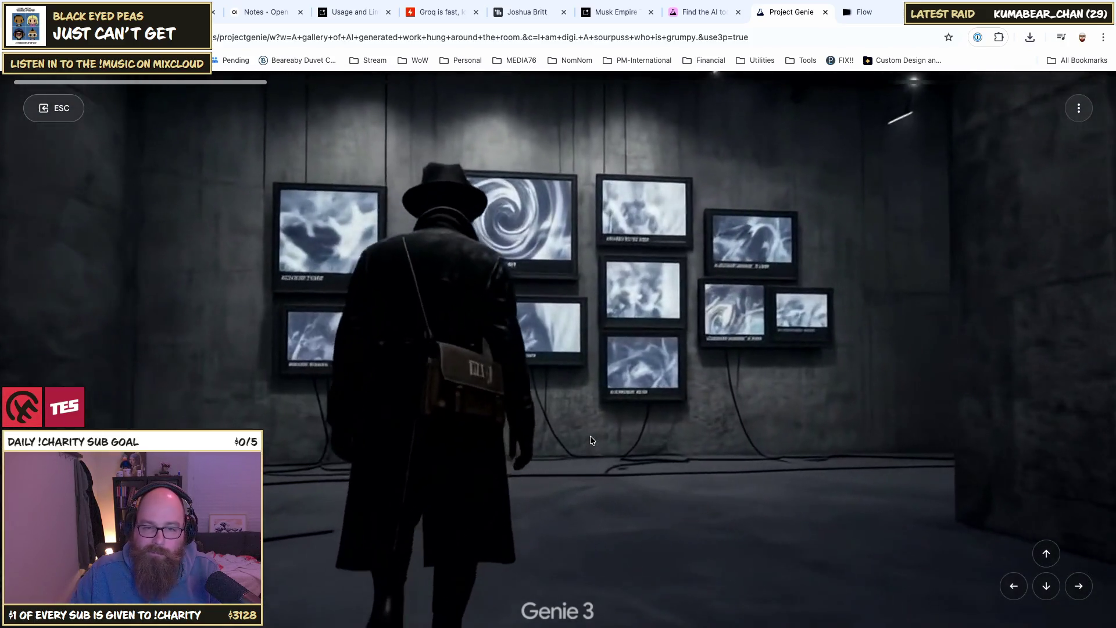
pyautogui.press('Right')
pyautogui.press('Right')
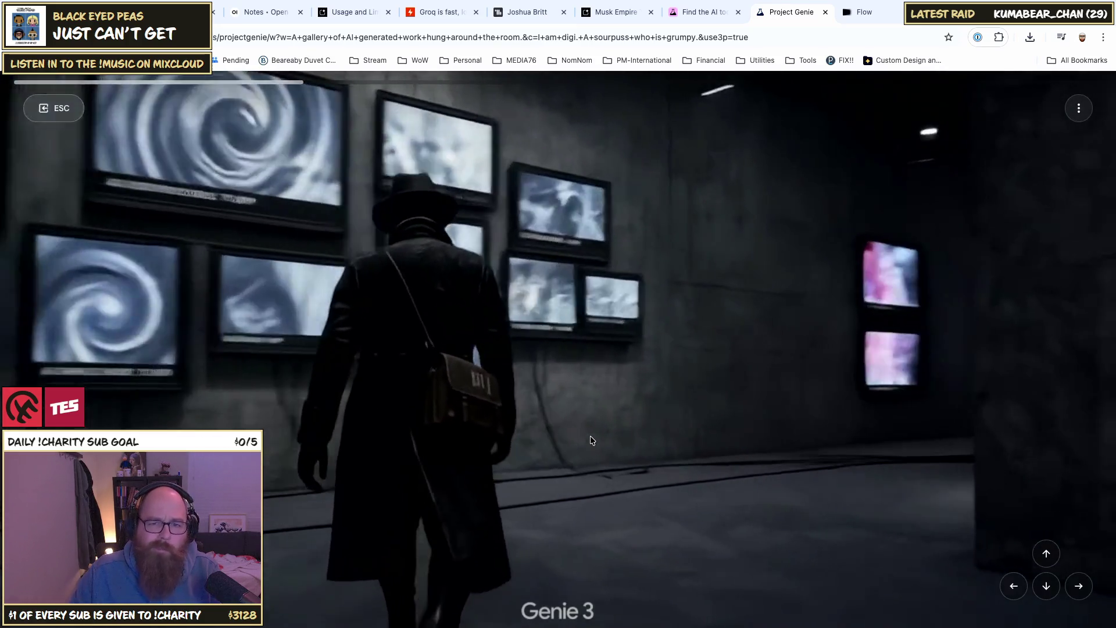
pyautogui.press('Right')
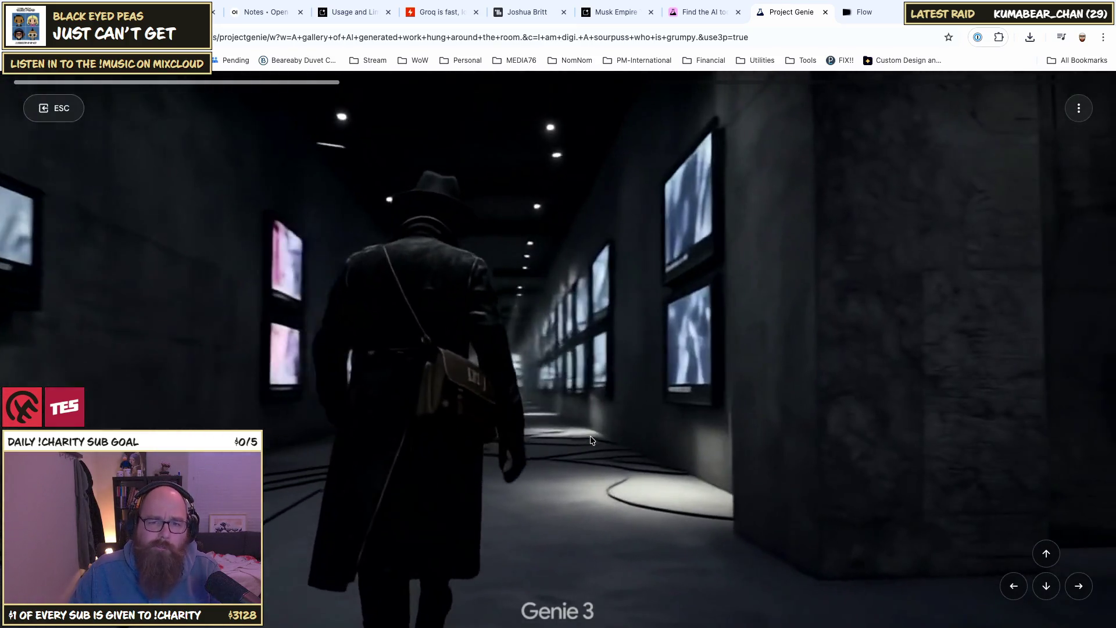
pyautogui.press('Left')
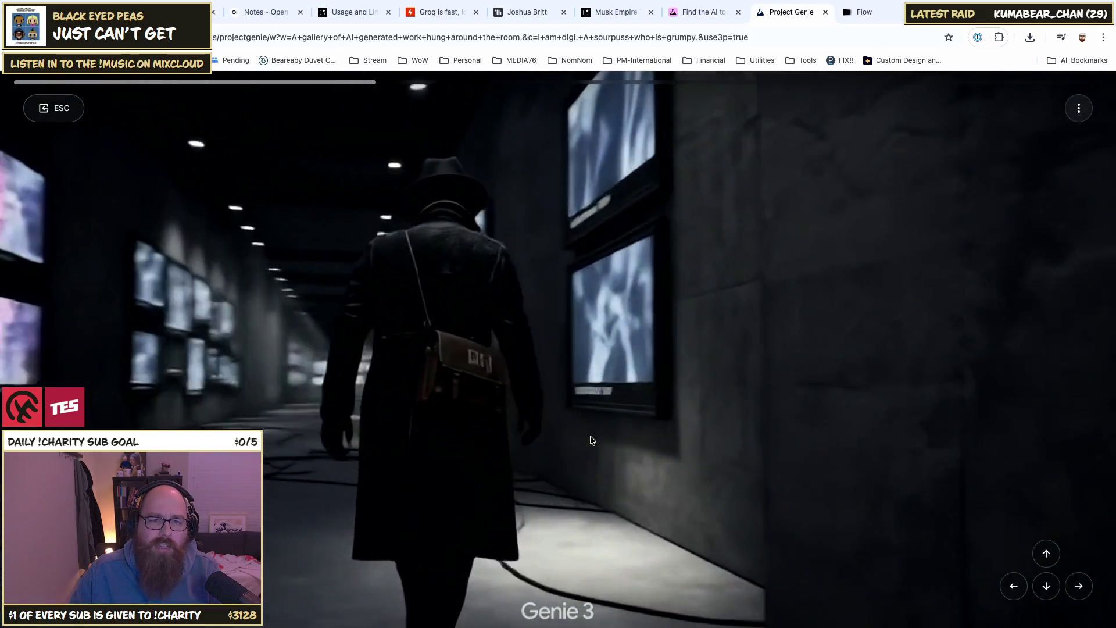
pyautogui.press('Left')
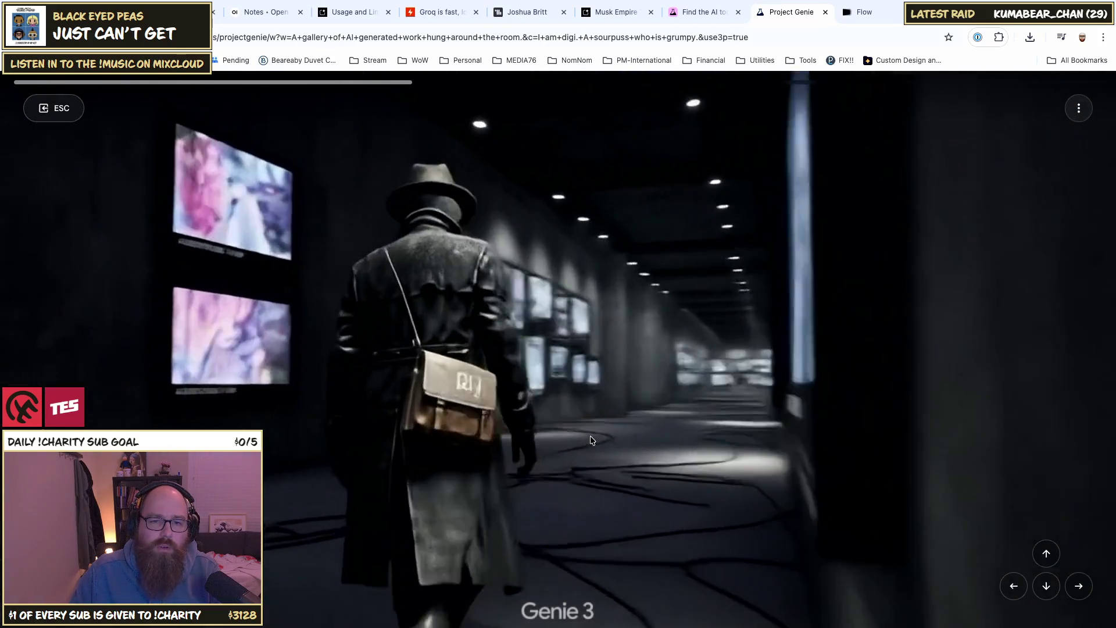
pyautogui.press('Right')
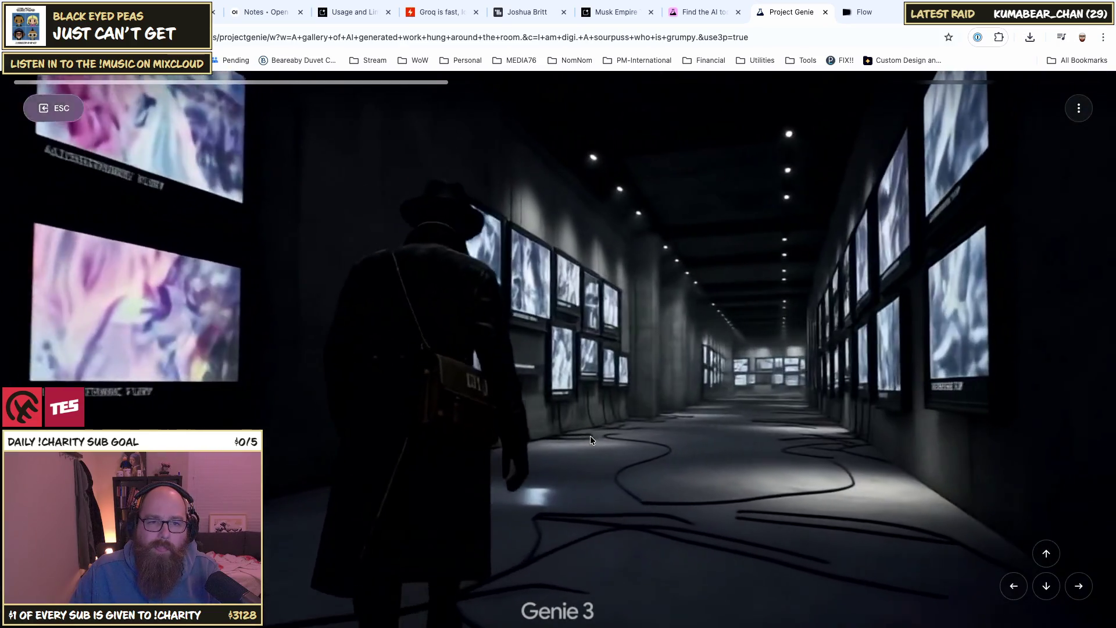
pyautogui.press('Left')
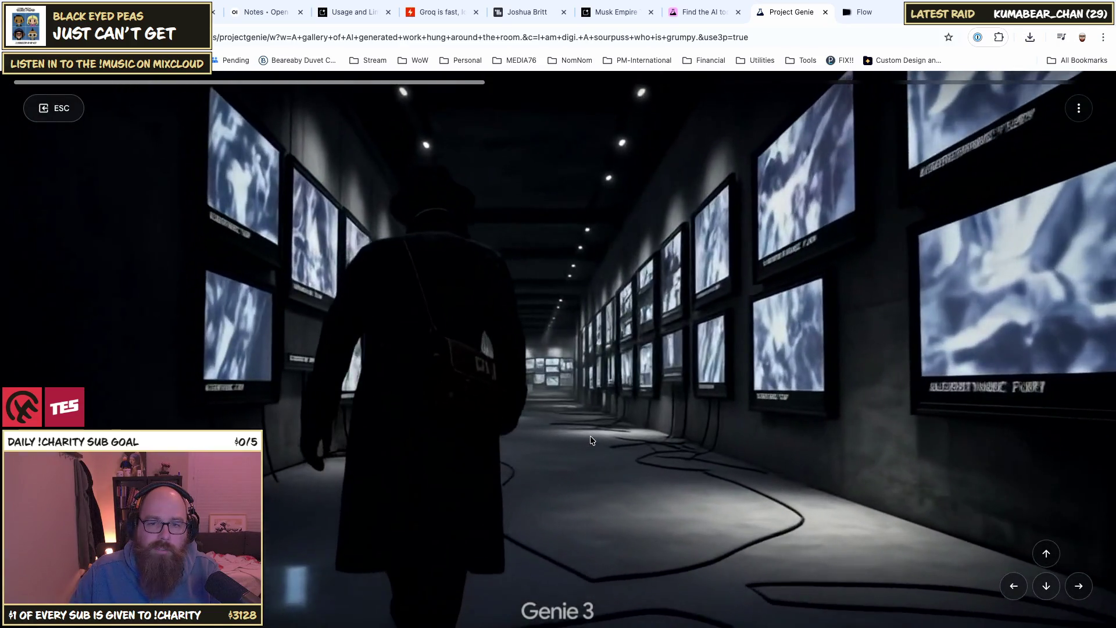
pyautogui.press('w')
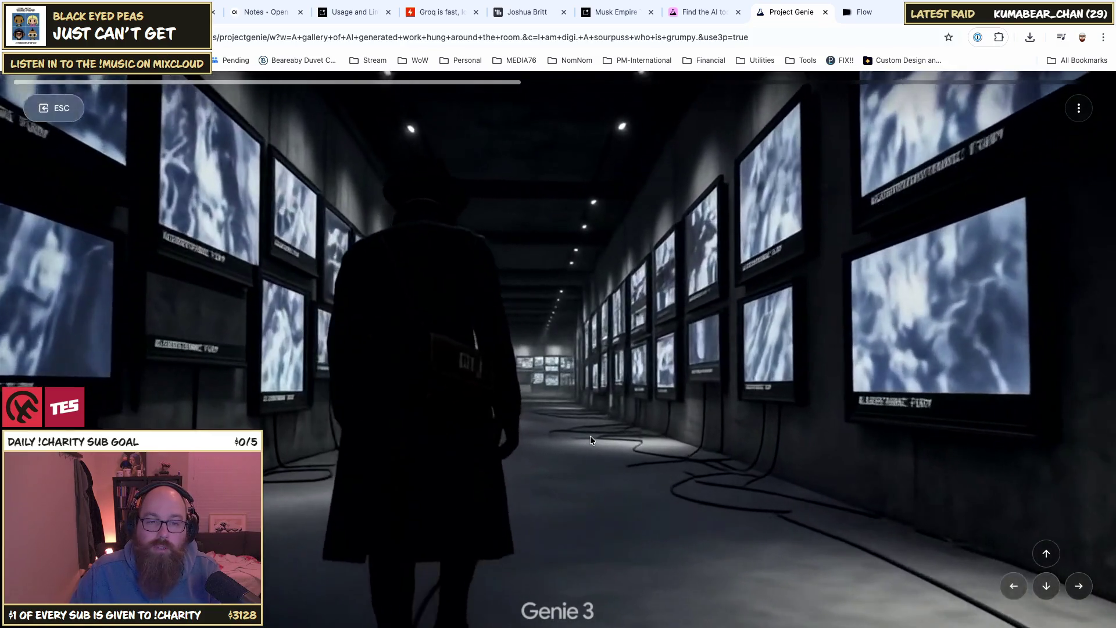
pyautogui.press('w')
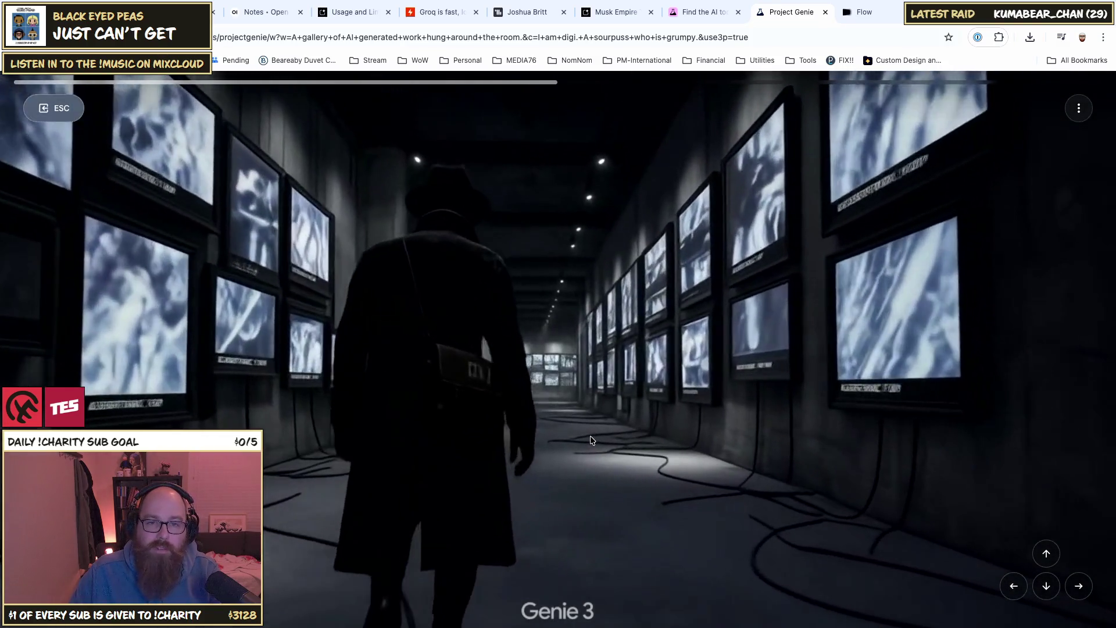
pyautogui.press('Left')
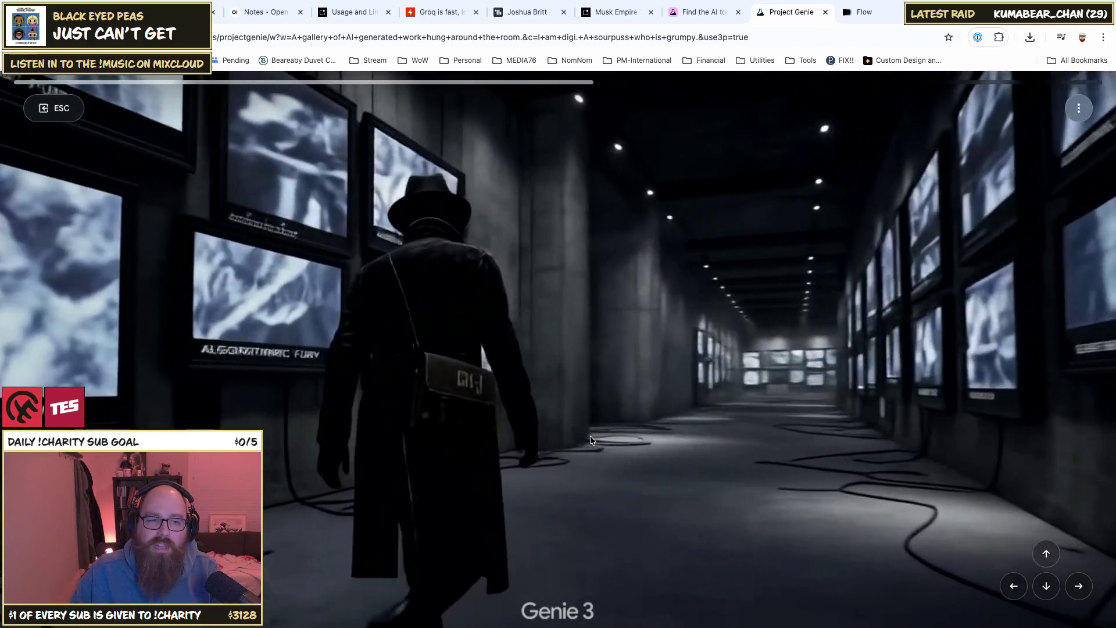
pyautogui.press('Right')
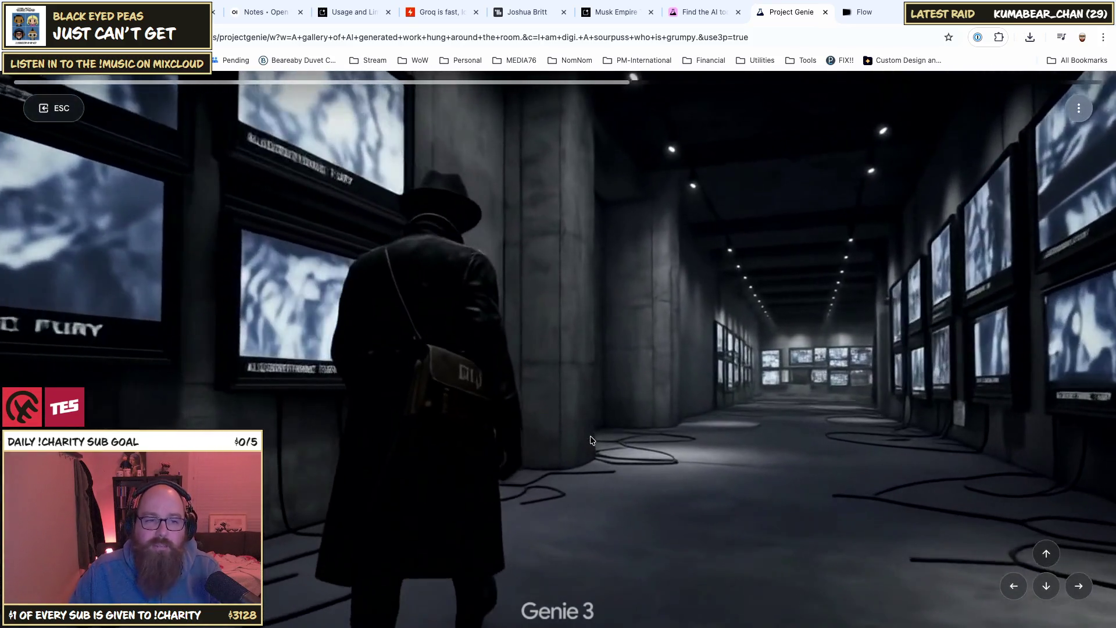
# Walk the character down the monitor corridor to the far wall until the session ends
pyautogui.press('w')
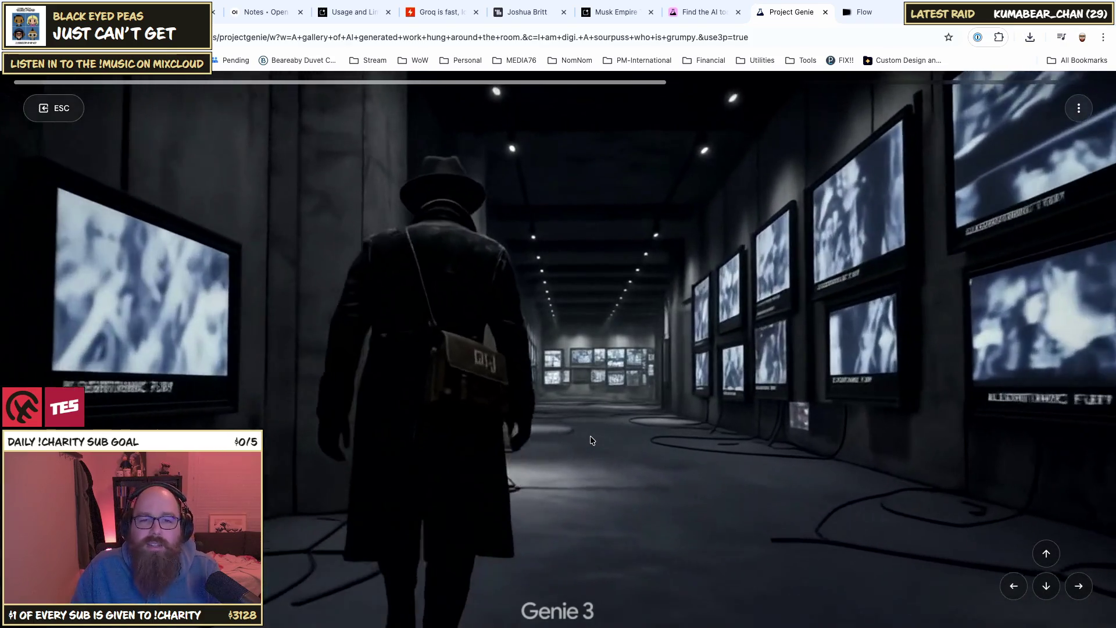
pyautogui.press('w')
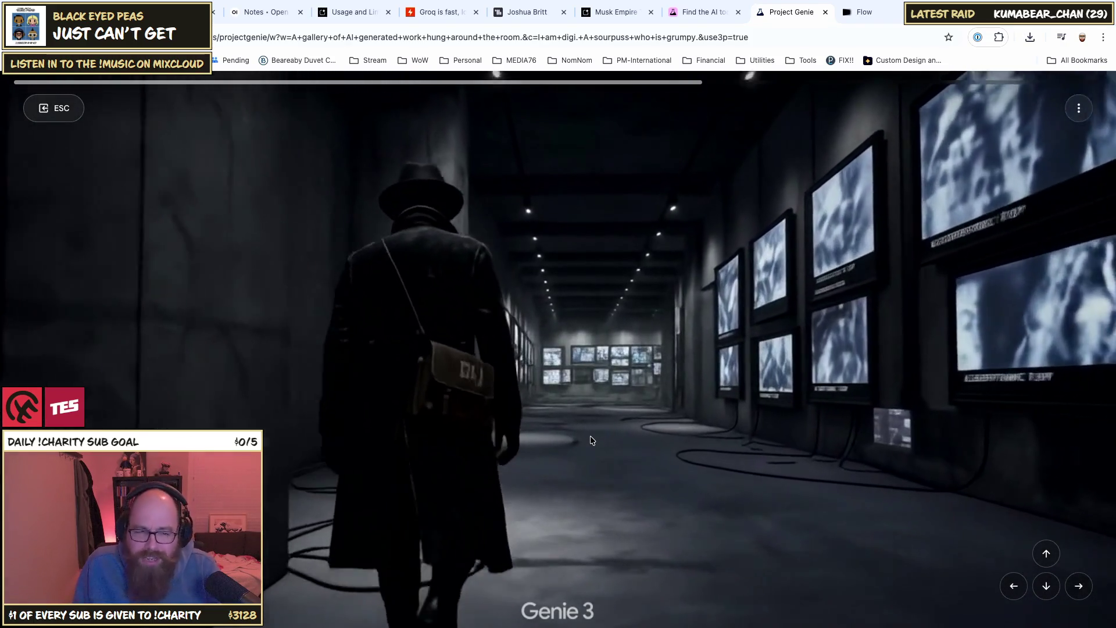
pyautogui.press('w')
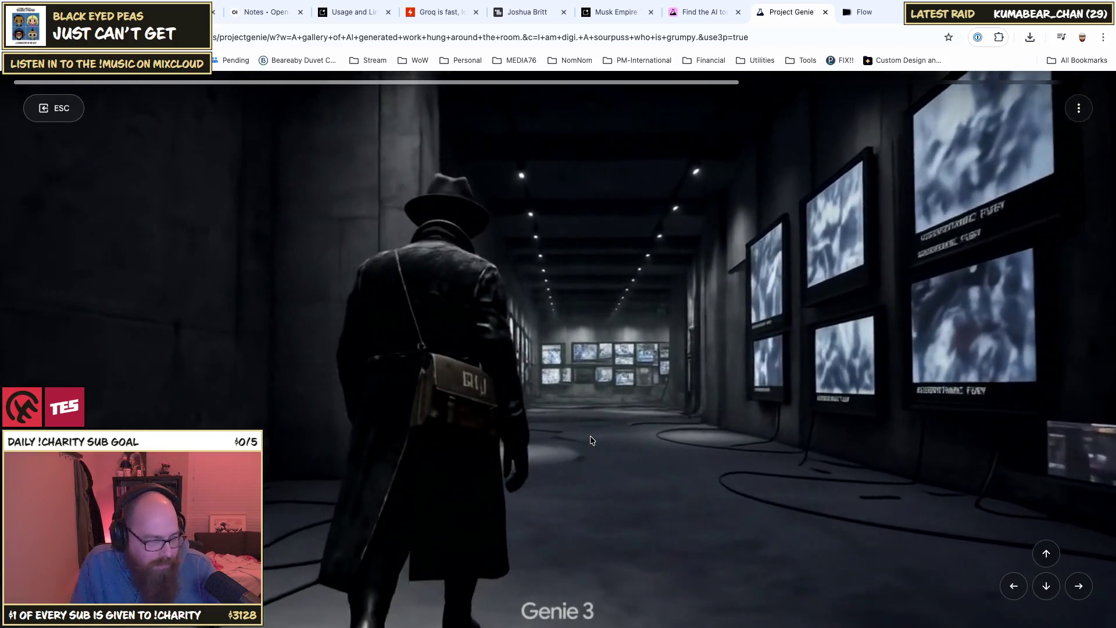
pyautogui.press('w')
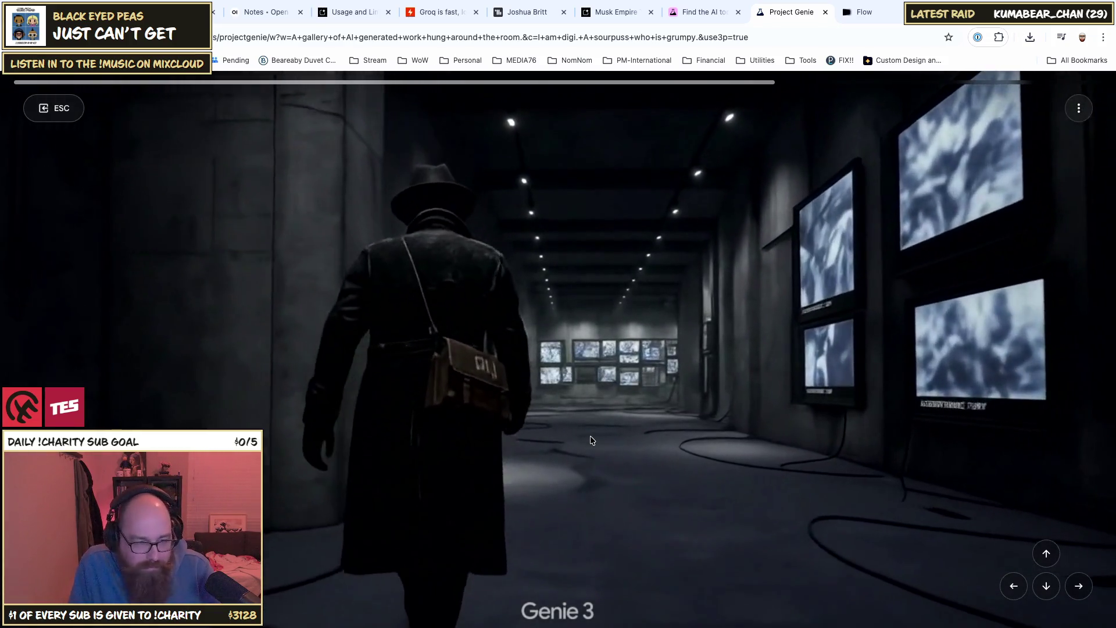
pyautogui.press('w')
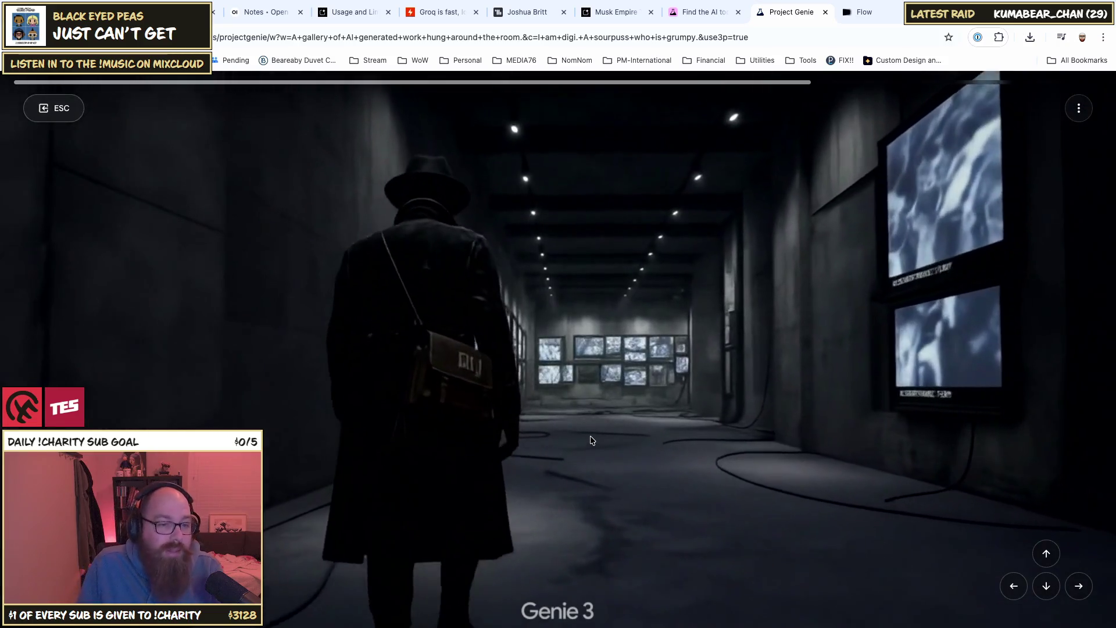
pyautogui.press('w')
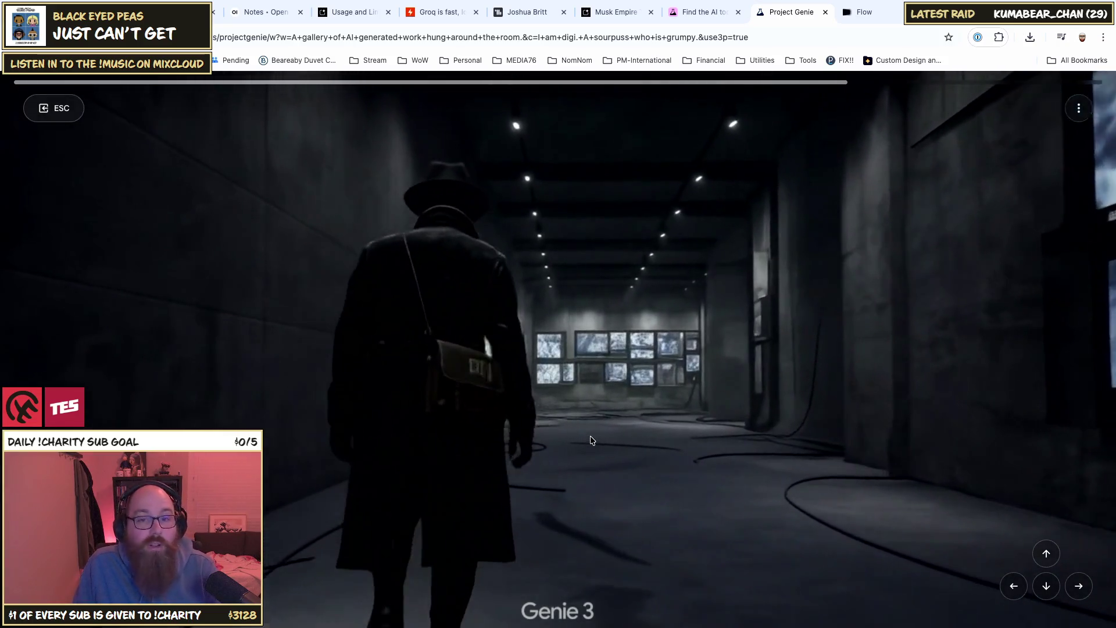
pyautogui.press('w')
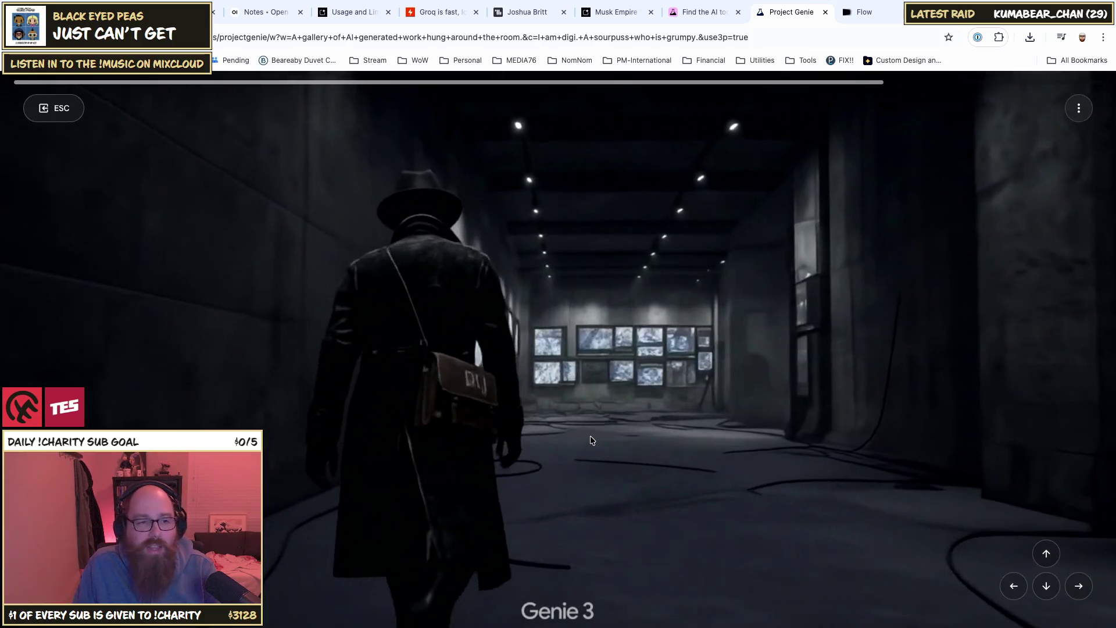
pyautogui.press('w')
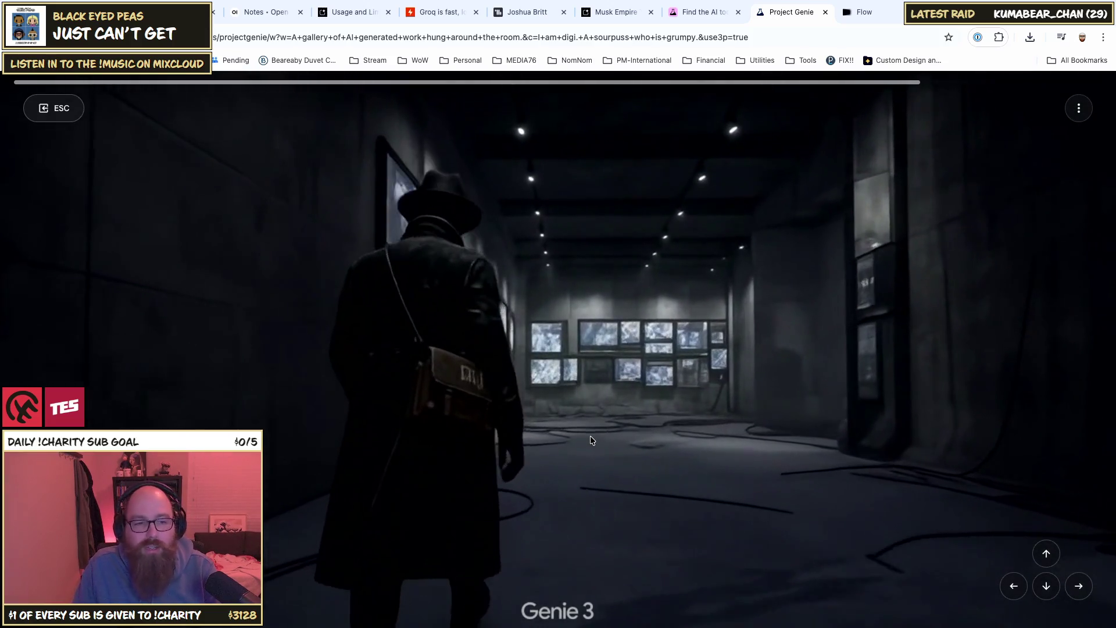
pyautogui.press('w')
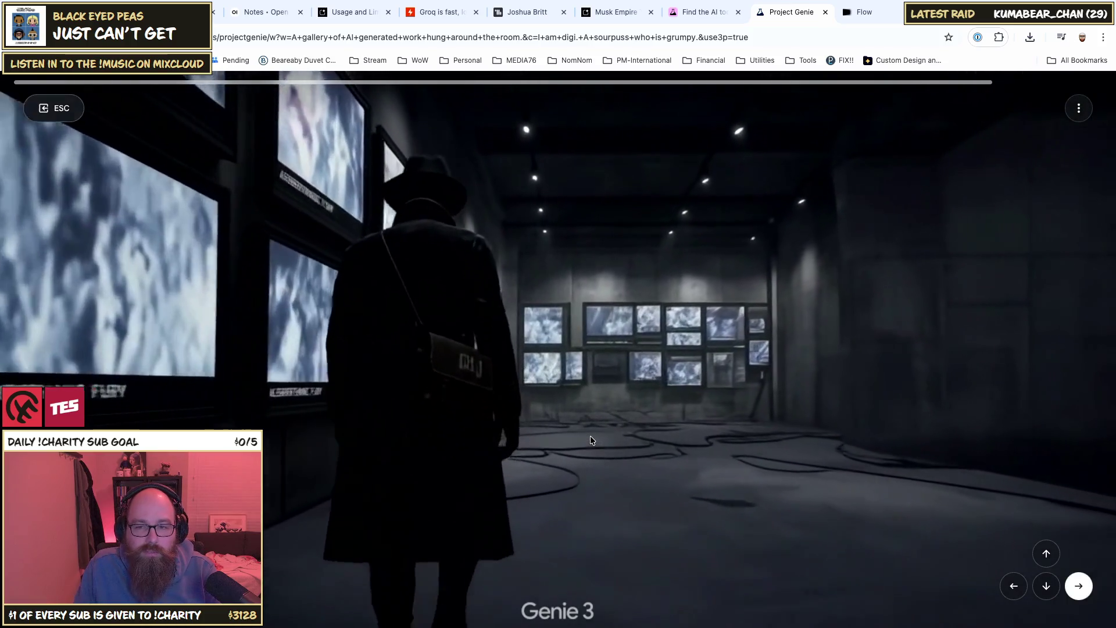
pyautogui.press('Right')
pyautogui.press('Right')
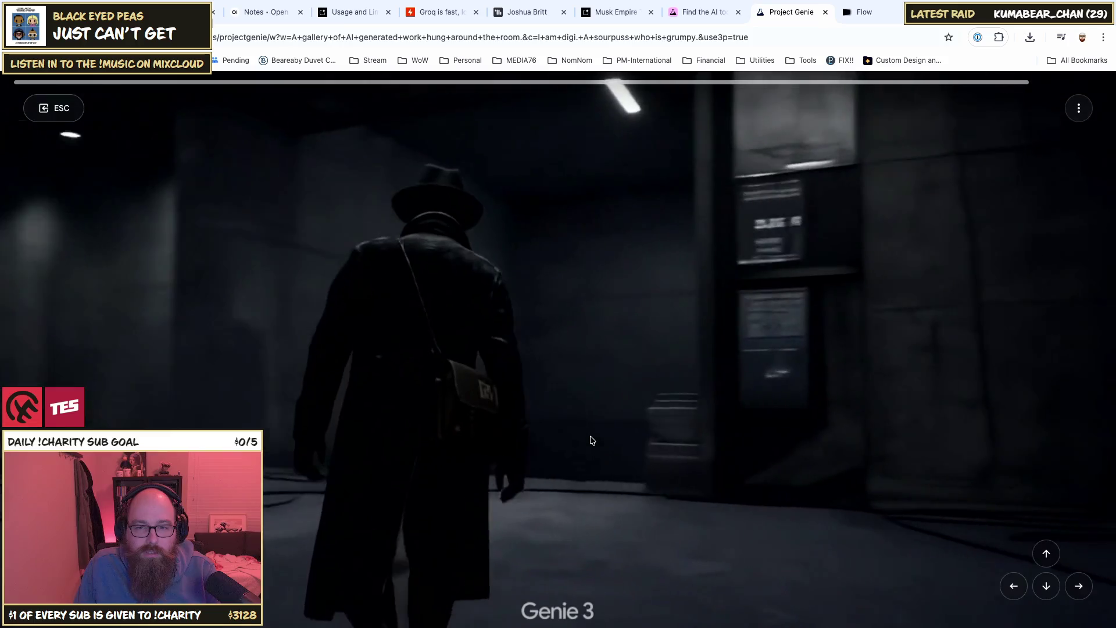
pyautogui.press('w')
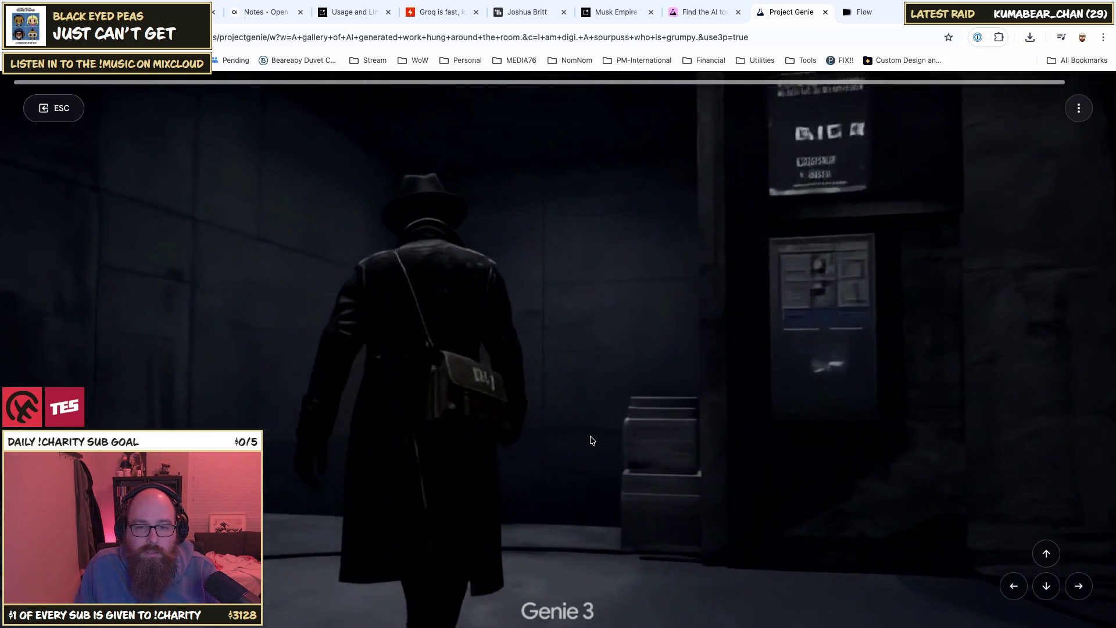
pyautogui.press('Left')
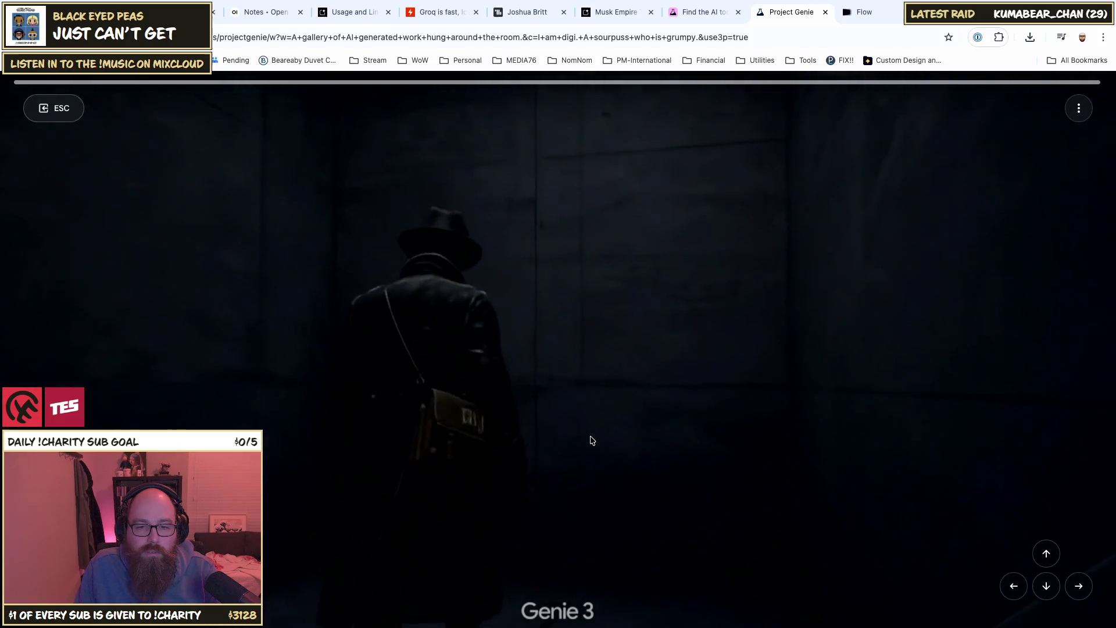
pyautogui.press('Left')
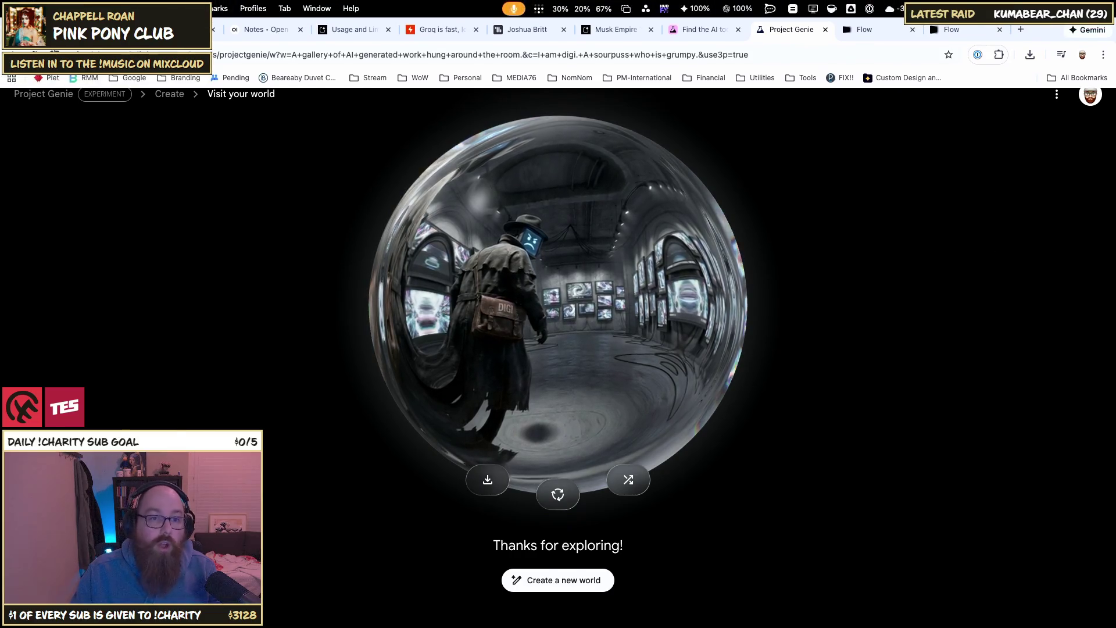
# Switch to the Google Images results for piet mondrian
pyautogui.click(942, 26)
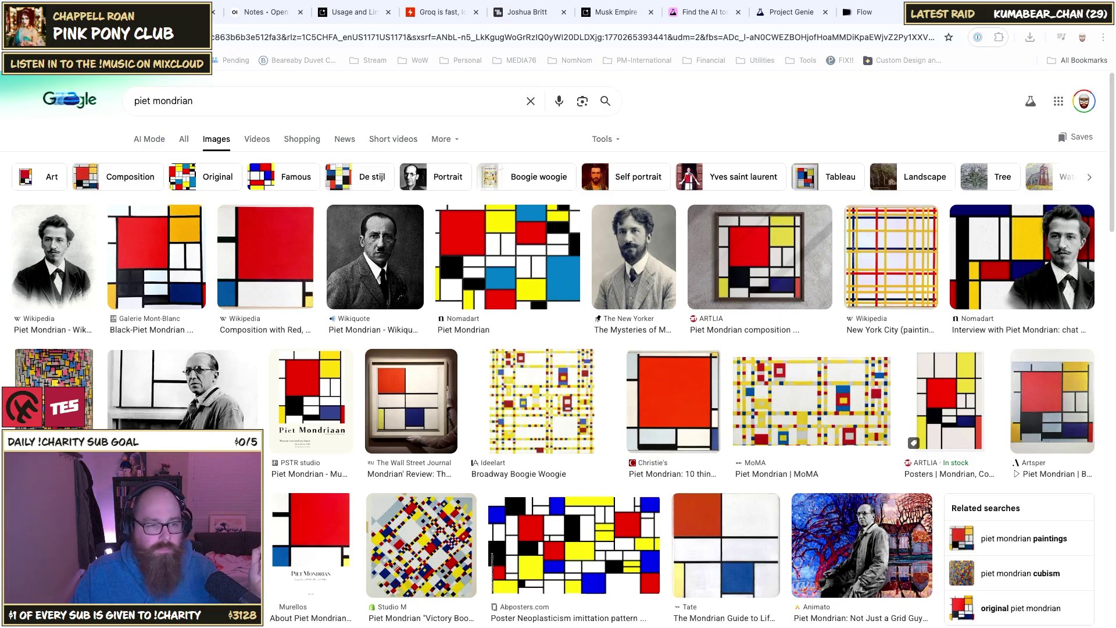
# Scroll through the Piet Mondrian image results and back to the top
pyautogui.scroll(-8, 483, 423)
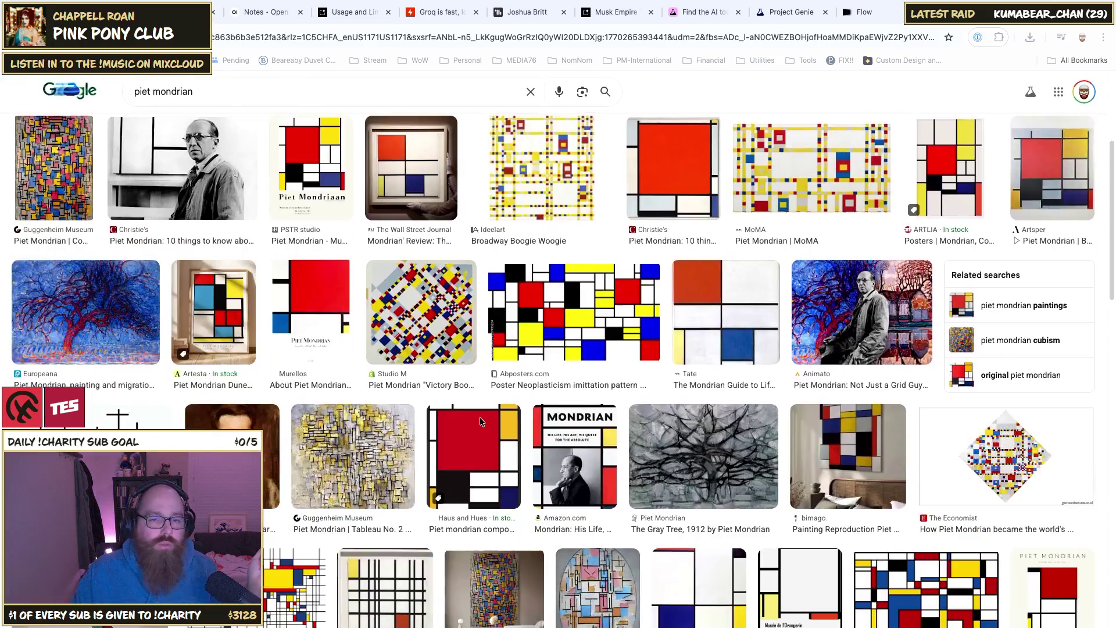
pyautogui.scroll(2, 482, 424)
pyautogui.scroll(-10, 487, 378)
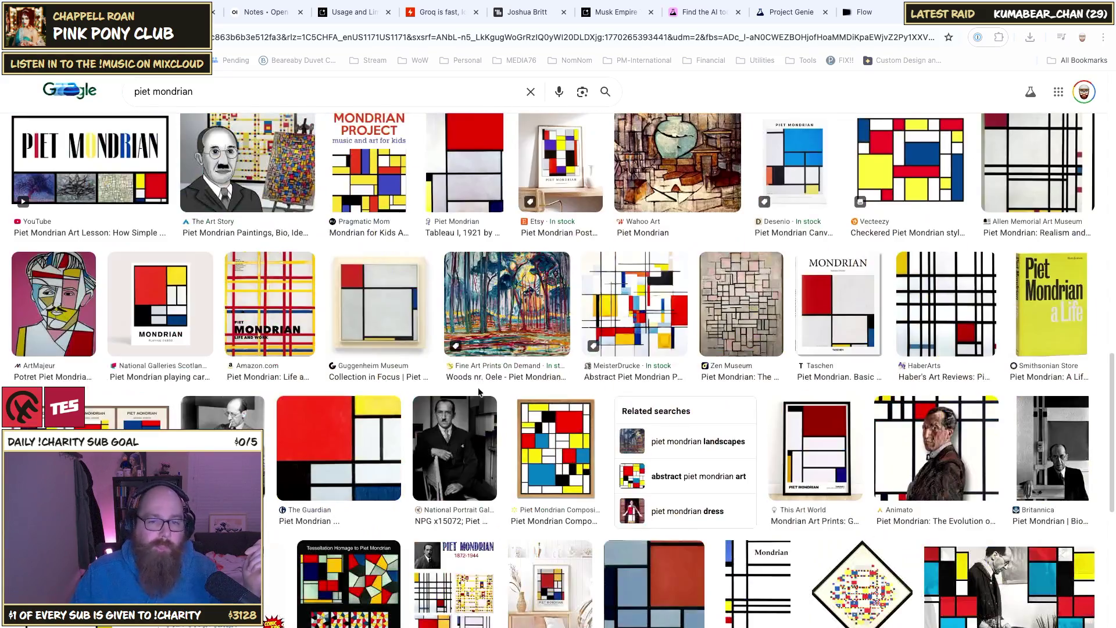
pyautogui.scroll(15, 470, 416)
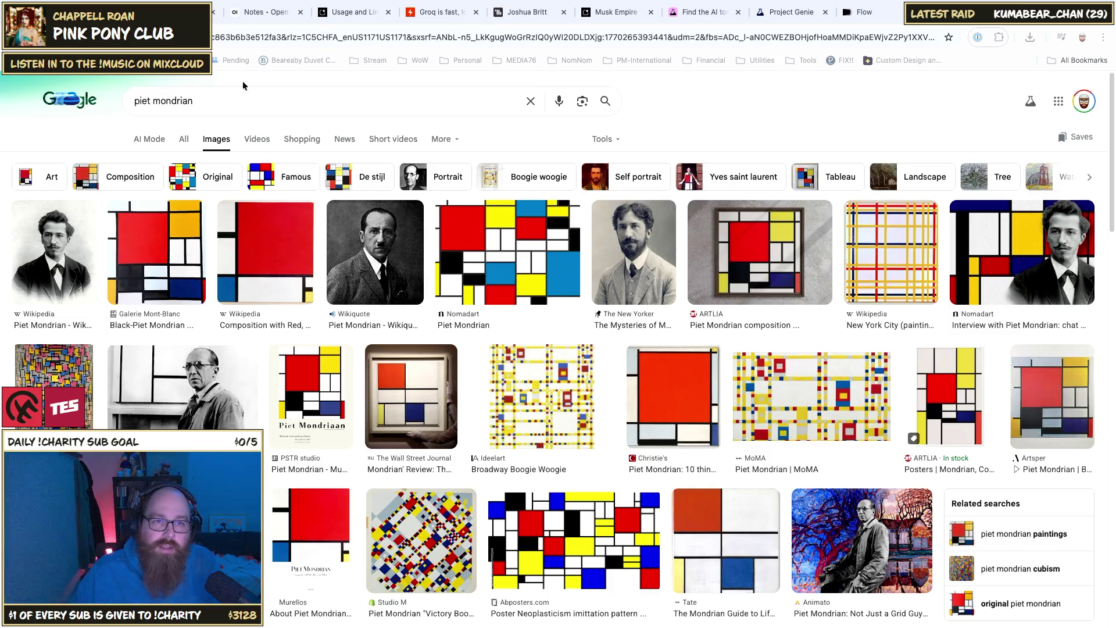
# Switch to the OpenClaw gateway chat and place the cursor in the message box
pyautogui.click(204, 12)
pyautogui.click(336, 290)
pyautogui.click(280, 598)
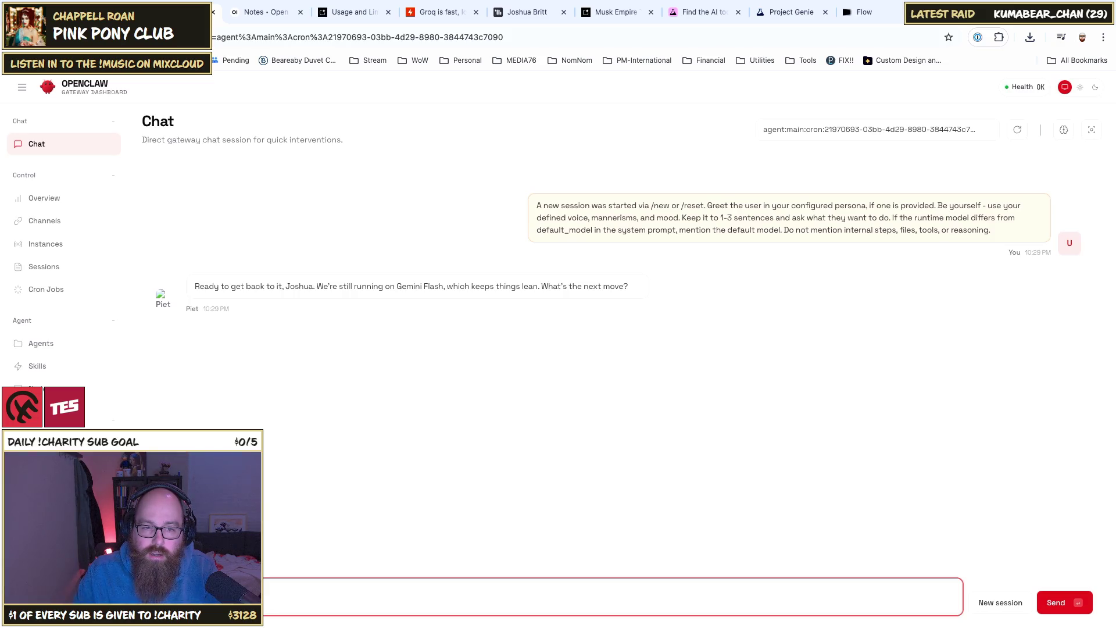
# Send a good-evening greeting to the Piet agent
pyautogui.press('Return')
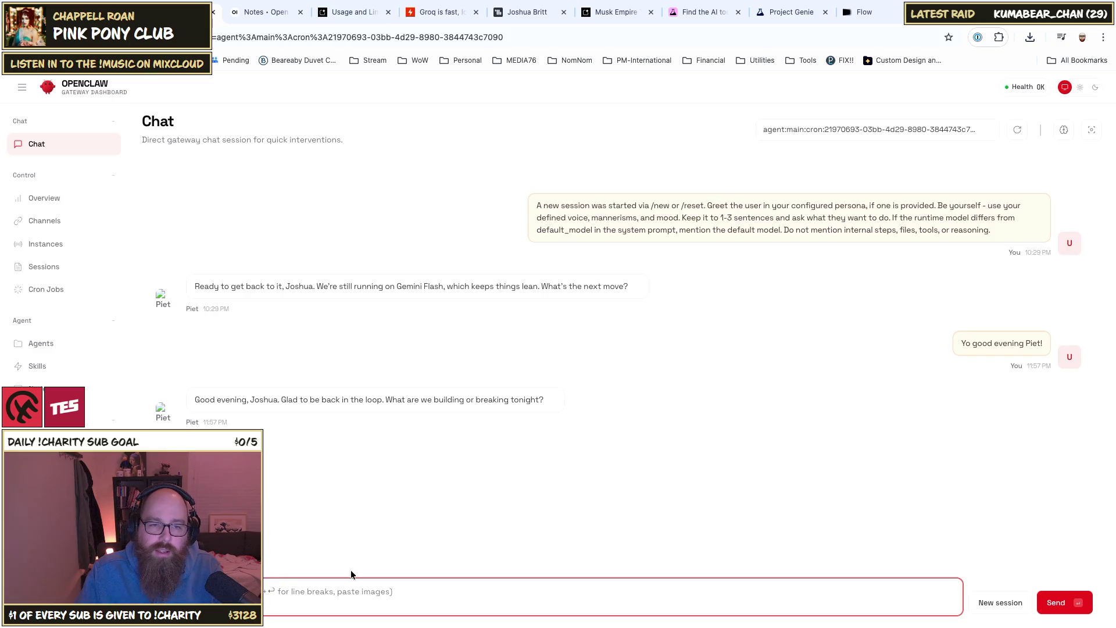
# Switch to the Open WebUI Notes page
pyautogui.hotkey('ctrl', 'Tab')
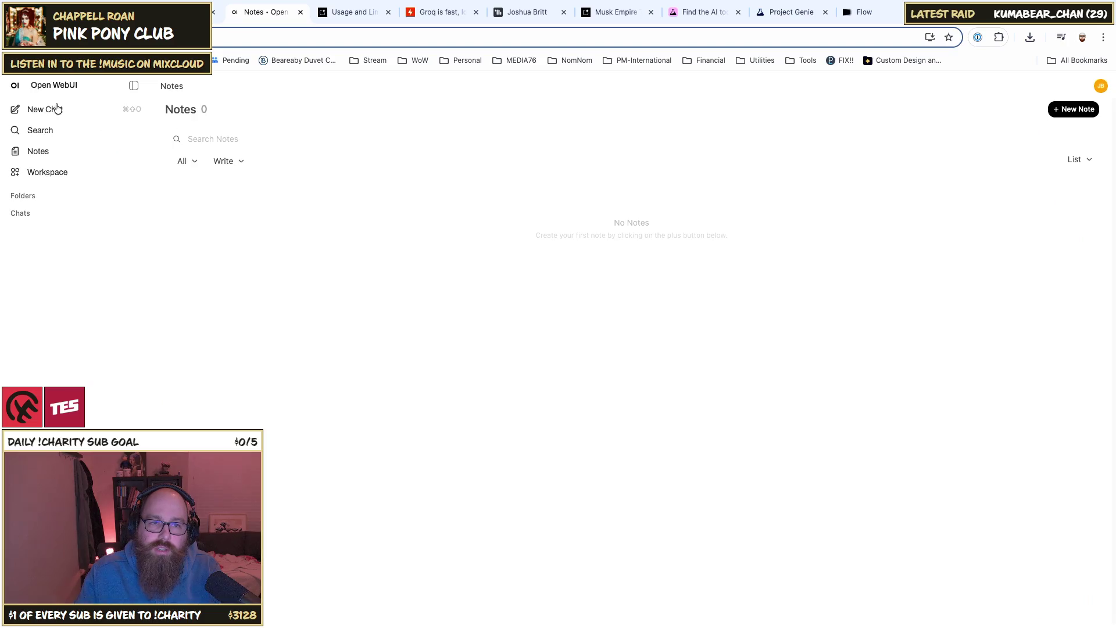
# Start a new Open WebUI chat and open a fresh browser tab
pyautogui.click(58, 109)
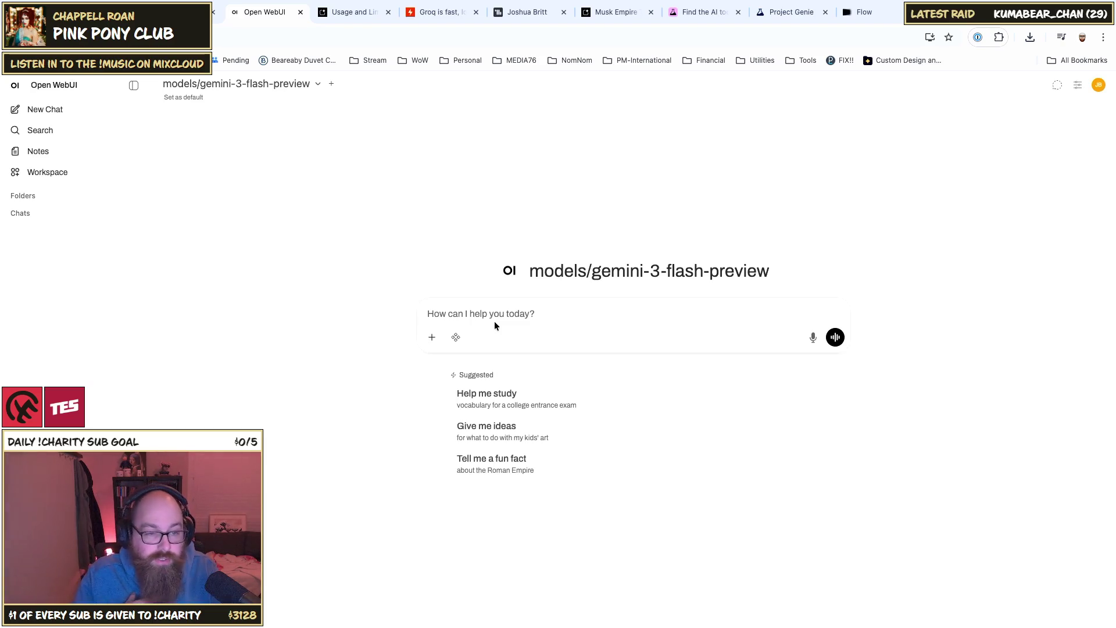
pyautogui.hotkey('ctrl', 't')
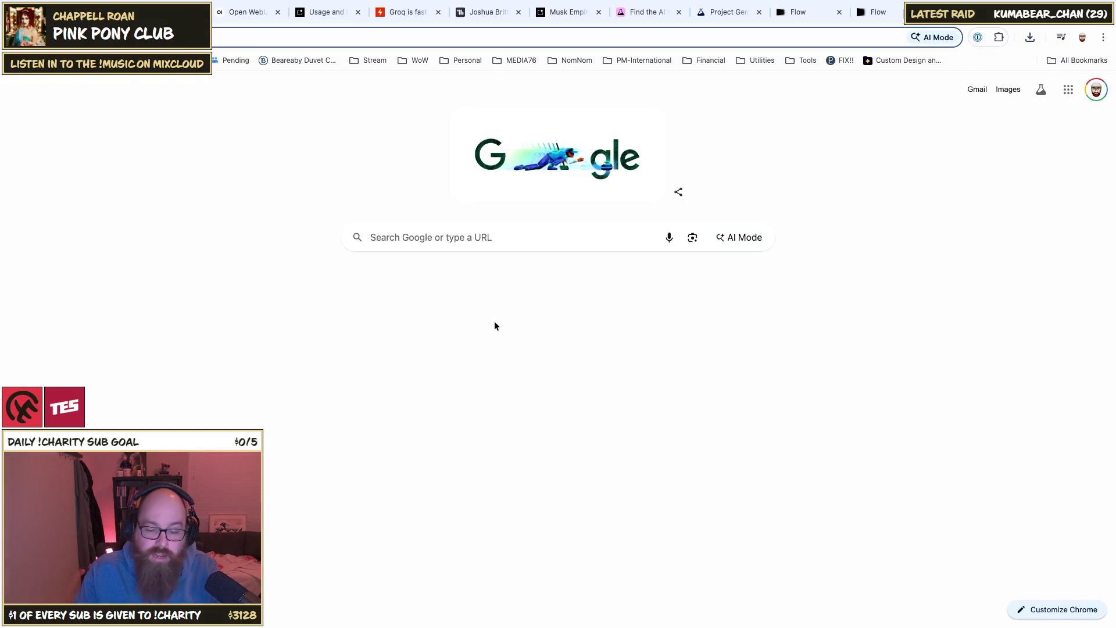
pyautogui.write('arca')
pyautogui.press('BackSpace')
pyautogui.press('BackSpace')
pyautogui.press('BackSpace')
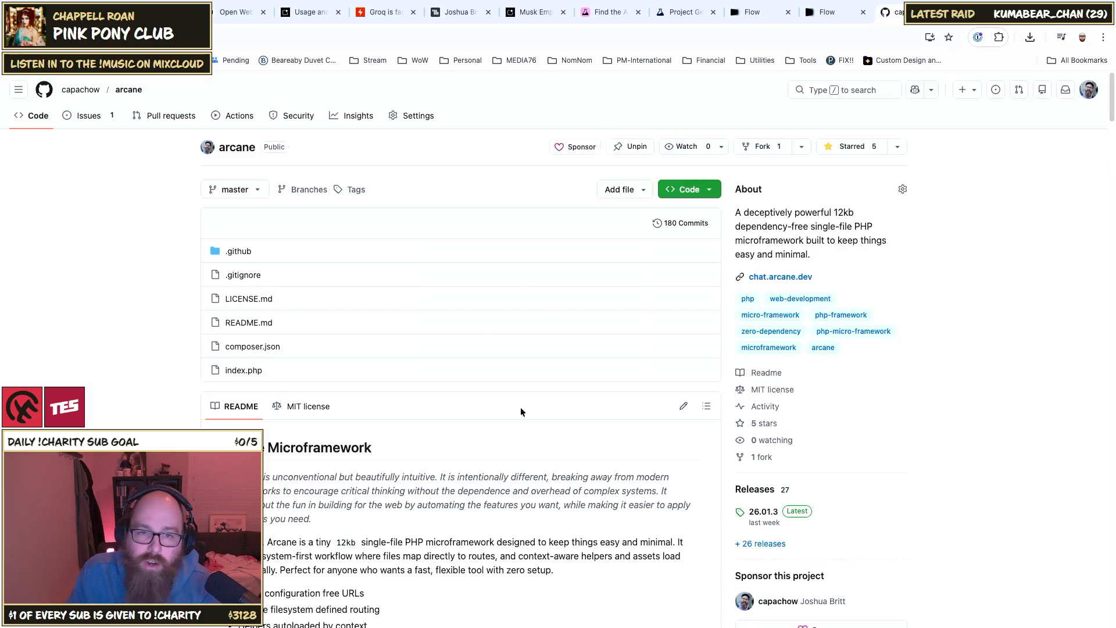
# Scroll through the arcane PHP microframework repository's README
pyautogui.scroll(-3, 523, 378)
pyautogui.scroll(3, 537, 435)
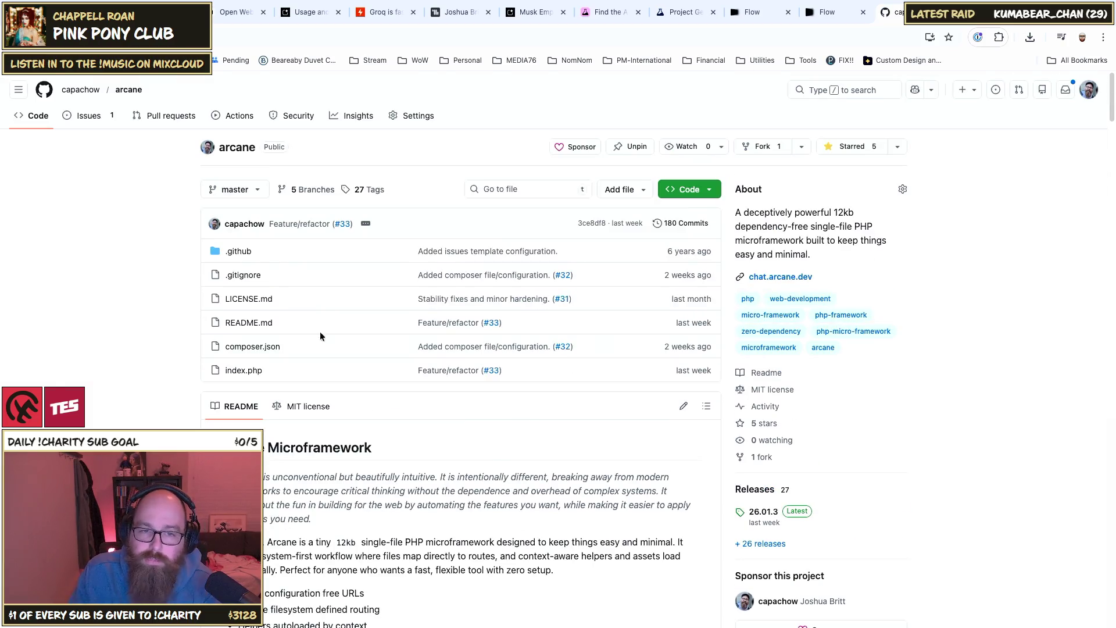
pyautogui.scroll(-5, 813, 442)
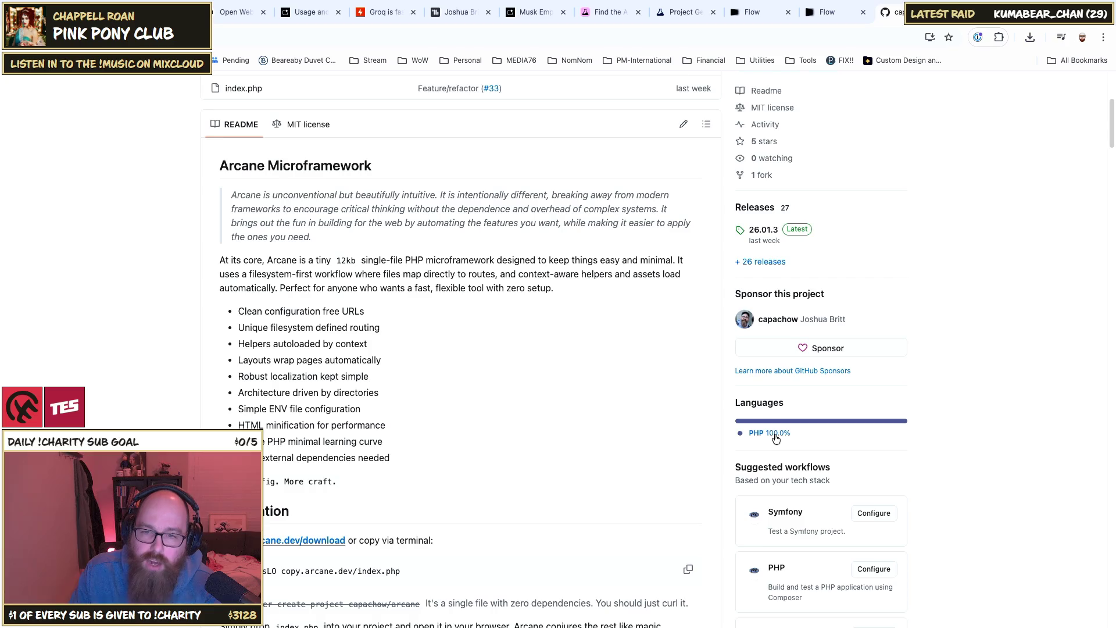
pyautogui.scroll(5, 591, 425)
pyautogui.scroll(-2, 286, 406)
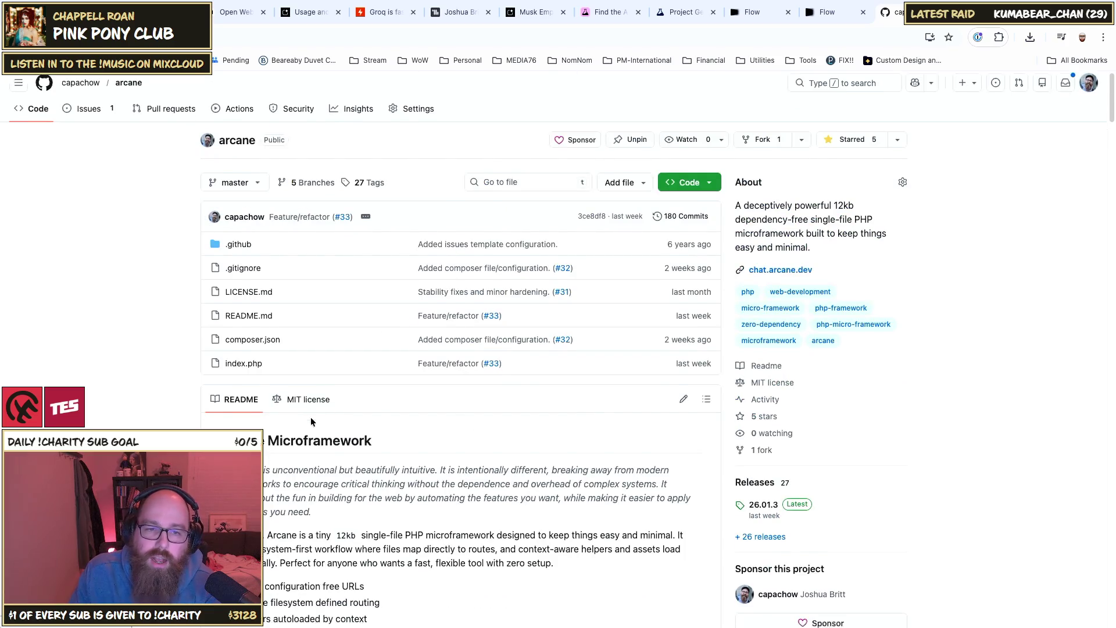
pyautogui.scroll(-1, 364, 386)
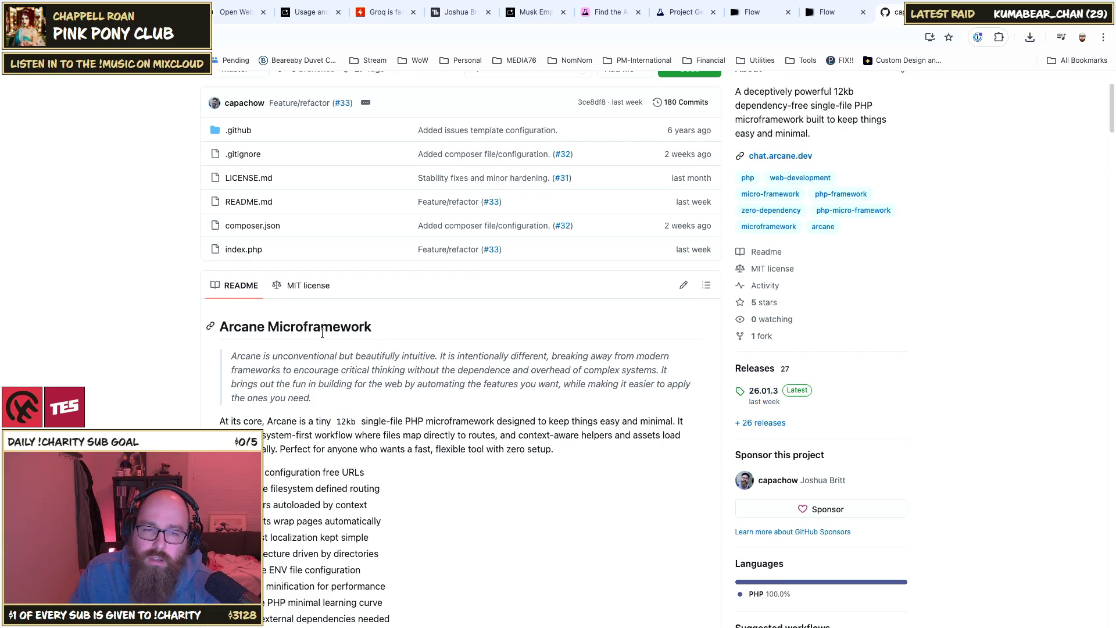
pyautogui.scroll(3, 253, 326)
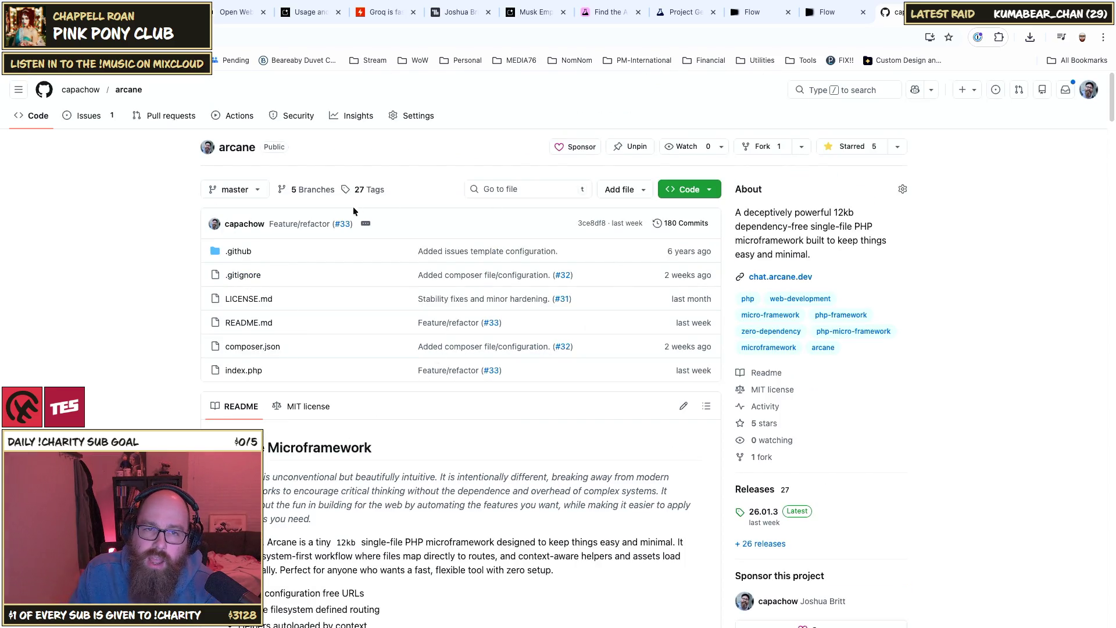
# Check the arcane repository's issues and branches, then return to the repo home
pyautogui.click(104, 125)
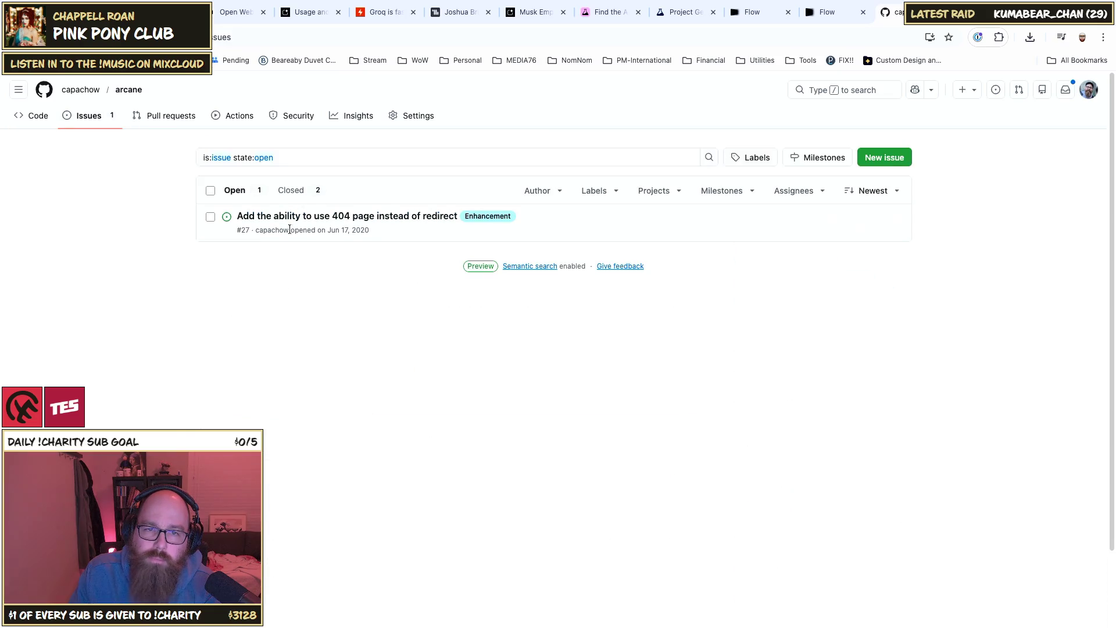
pyautogui.click(42, 119)
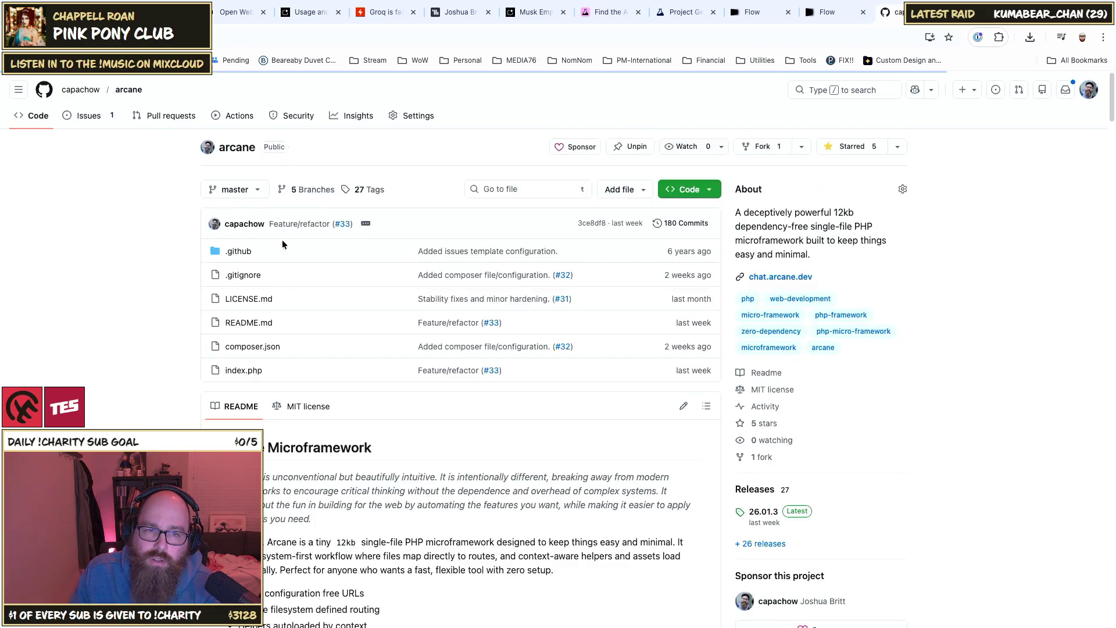
pyautogui.click(293, 191)
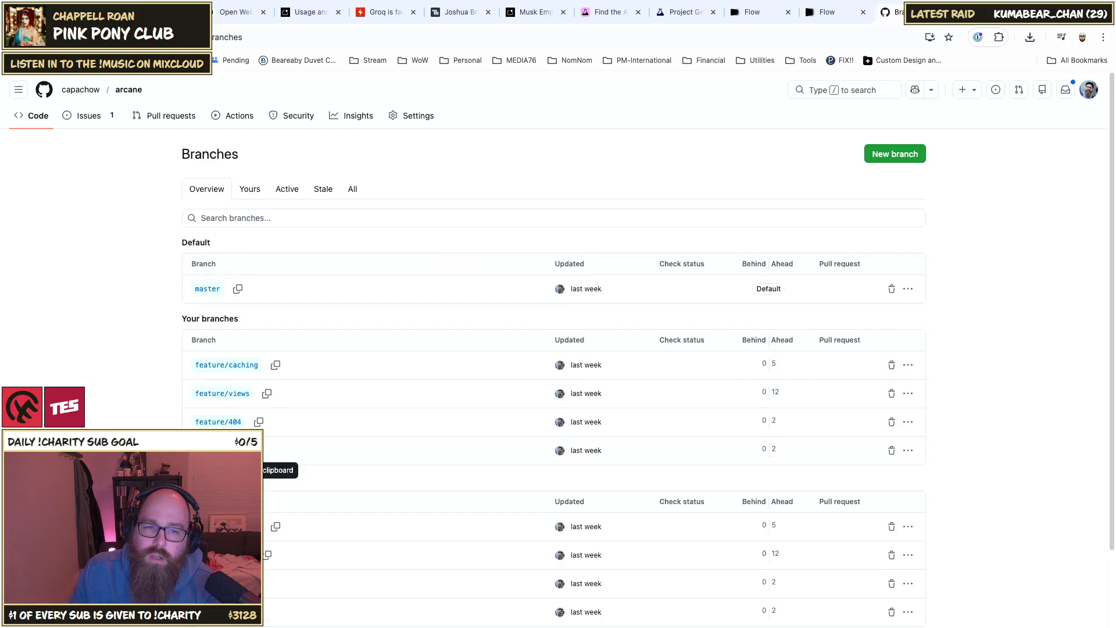
pyautogui.scroll(-2, 201, 415)
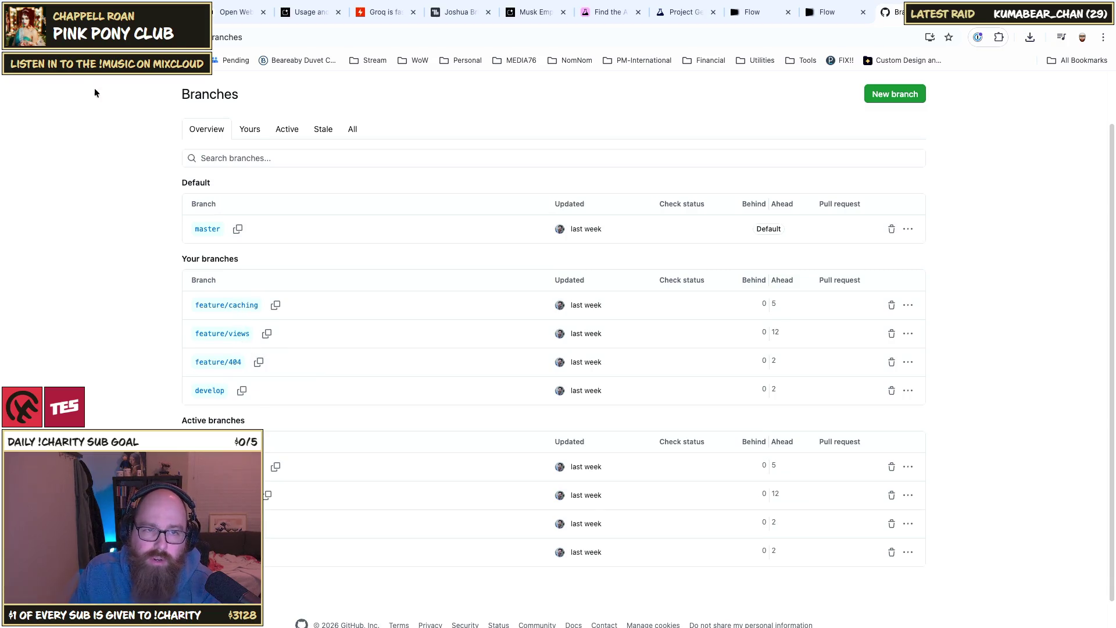
pyautogui.hotkey('alt', 'Left')
# Skim the arcane repo page once more and return to the Open WebUI chatbot
pyautogui.scroll(-3, 645, 465)
pyautogui.scroll(3, 644, 491)
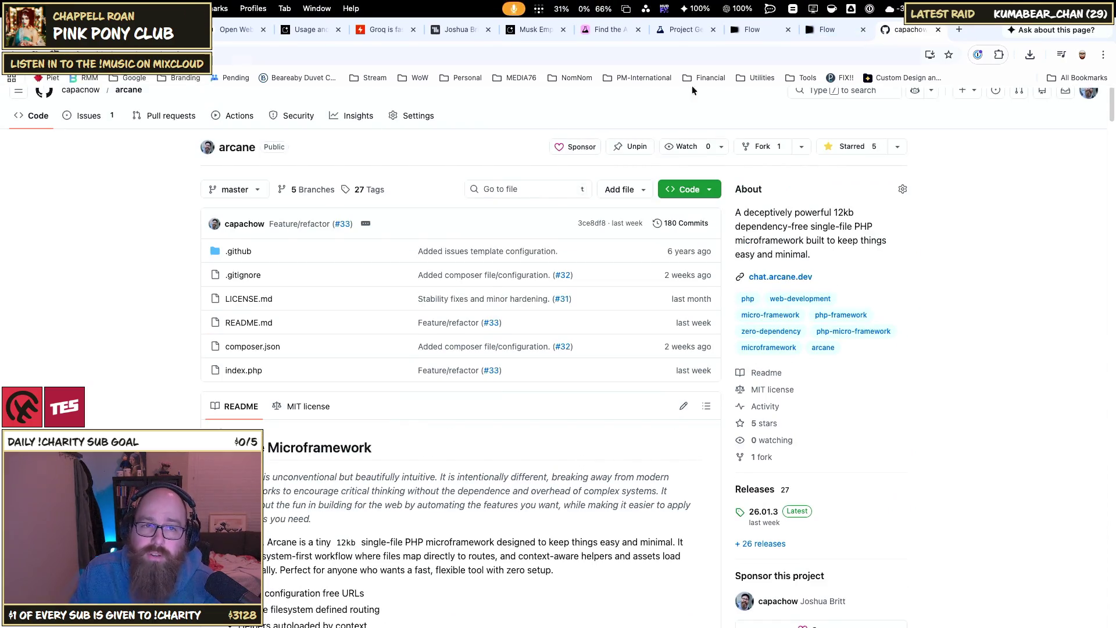
pyautogui.click(235, 13)
# In a new Open WebUI chat, ask 'What is the most written programming language.'
pyautogui.click(174, 12)
pyautogui.click(247, 12)
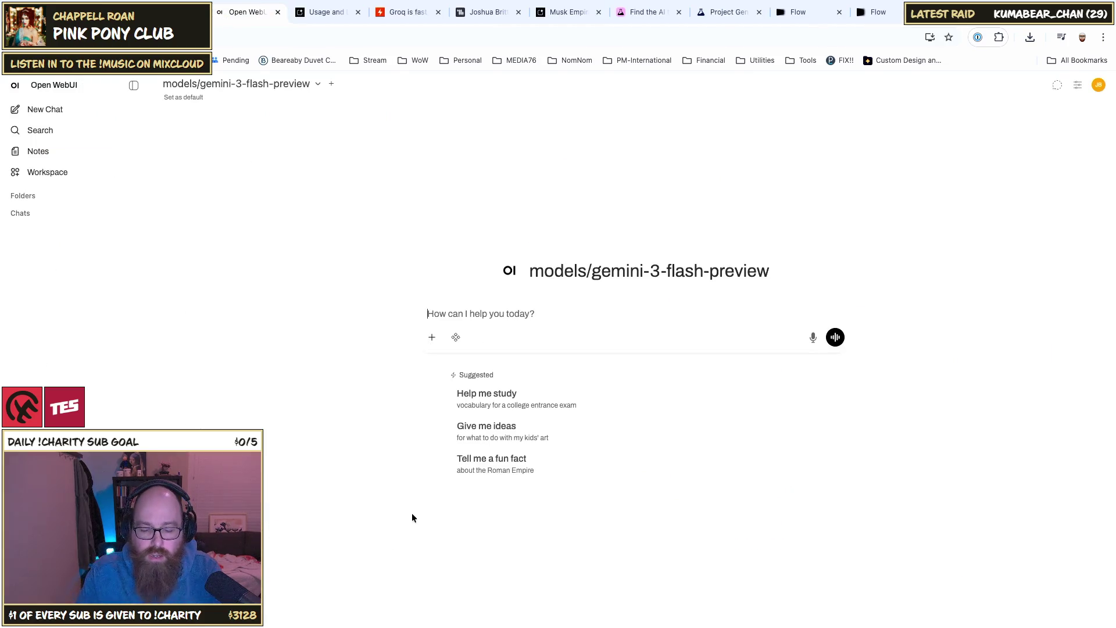
pyautogui.write('What is the m')
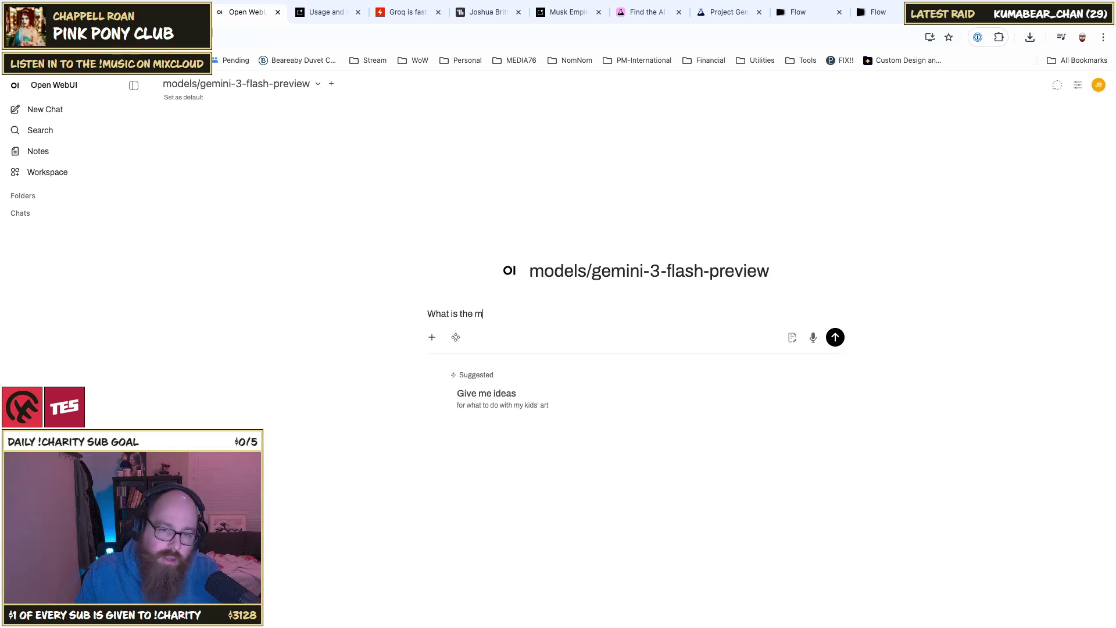
pyautogui.write('ost ')
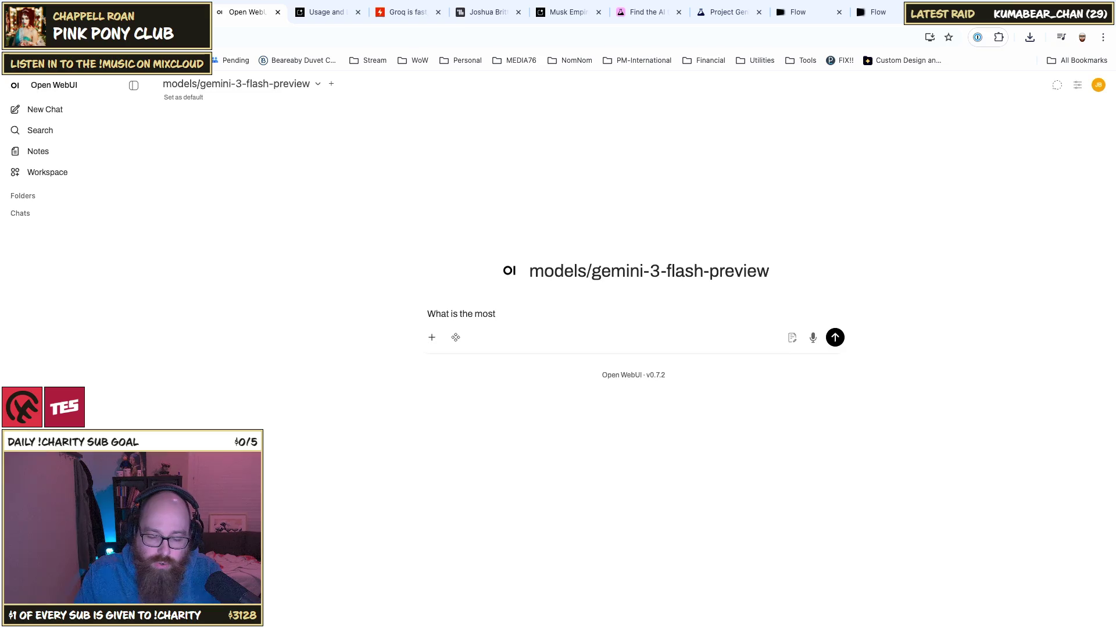
pyautogui.write('written ')
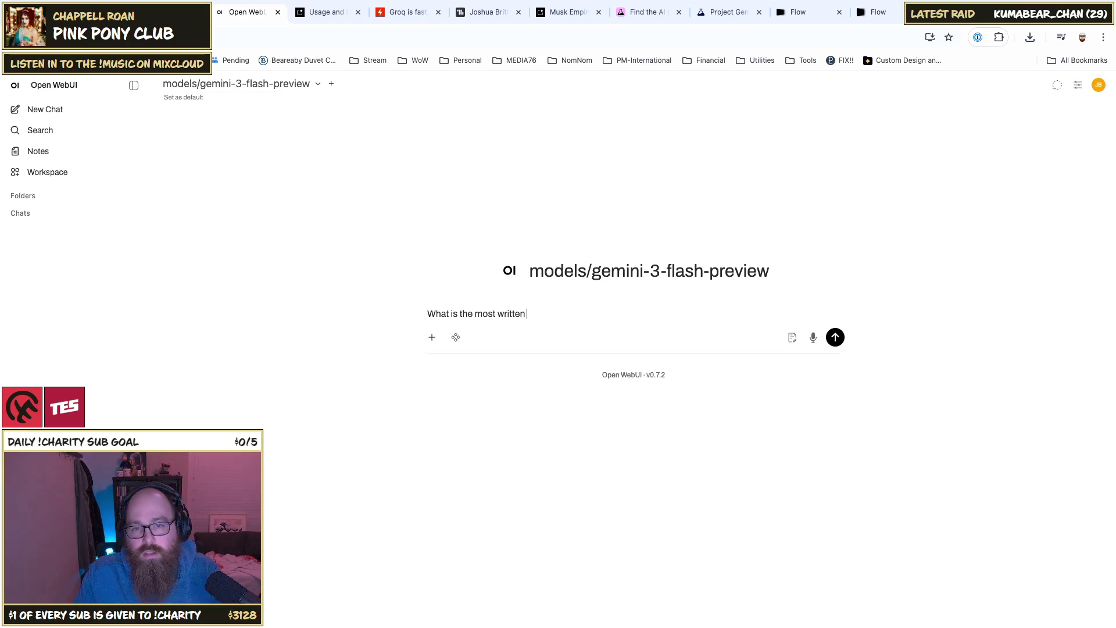
pyautogui.write('progr')
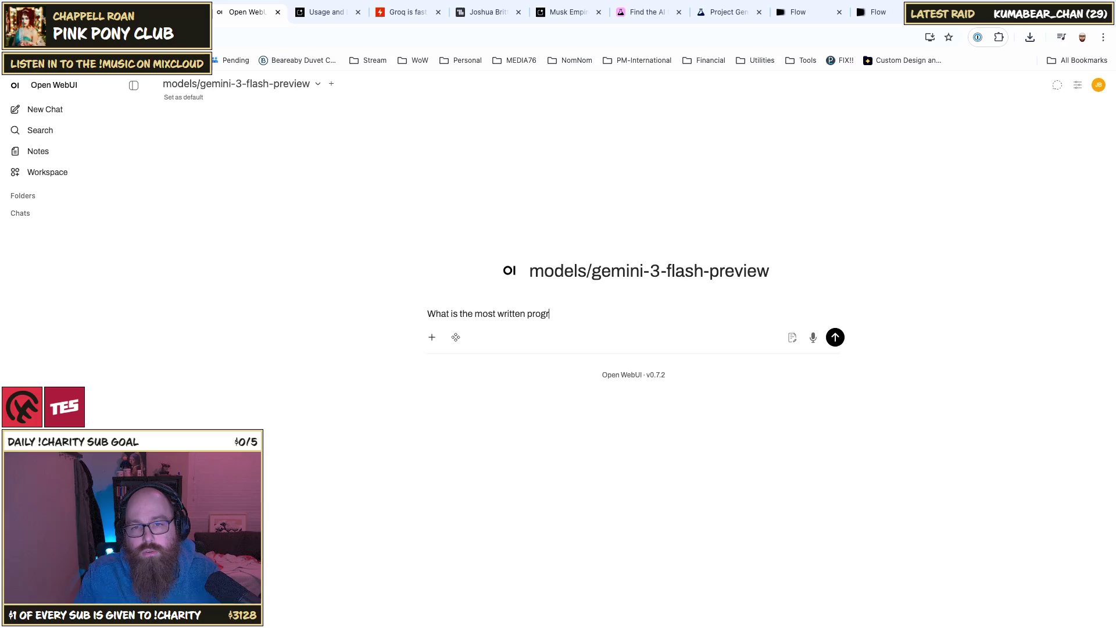
pyautogui.write('amming language.')
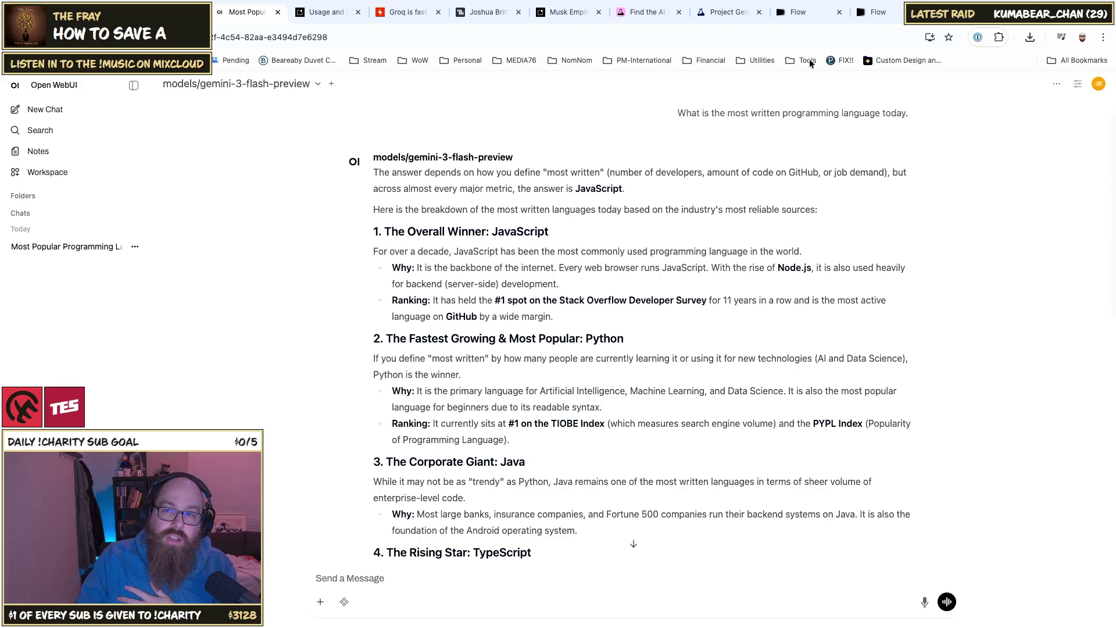
# Read the JavaScript answer, highlighting passages including the sentence about Node.js
pyautogui.moveTo(448, 202); pyautogui.dragTo(539, 379)
pyautogui.click(547, 314)
pyautogui.moveTo(386, 248); pyautogui.dragTo(440, 300)
pyautogui.click(571, 297)
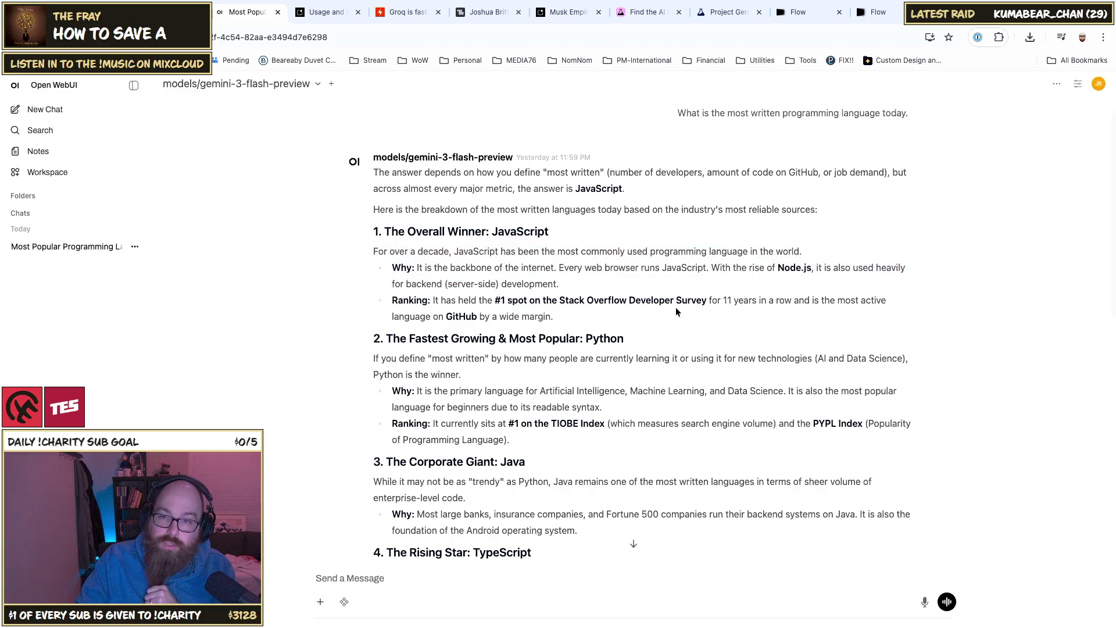
pyautogui.moveTo(837, 267); pyautogui.dragTo(732, 269)
pyautogui.click(718, 273)
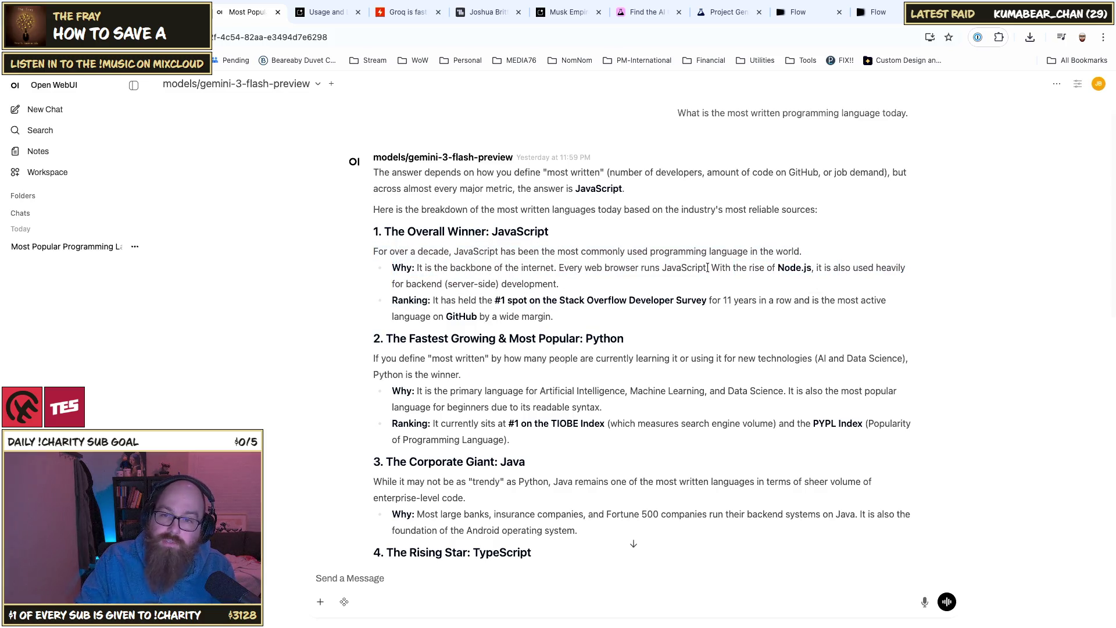
pyautogui.doubleClick(792, 266)
pyautogui.click(930, 12)
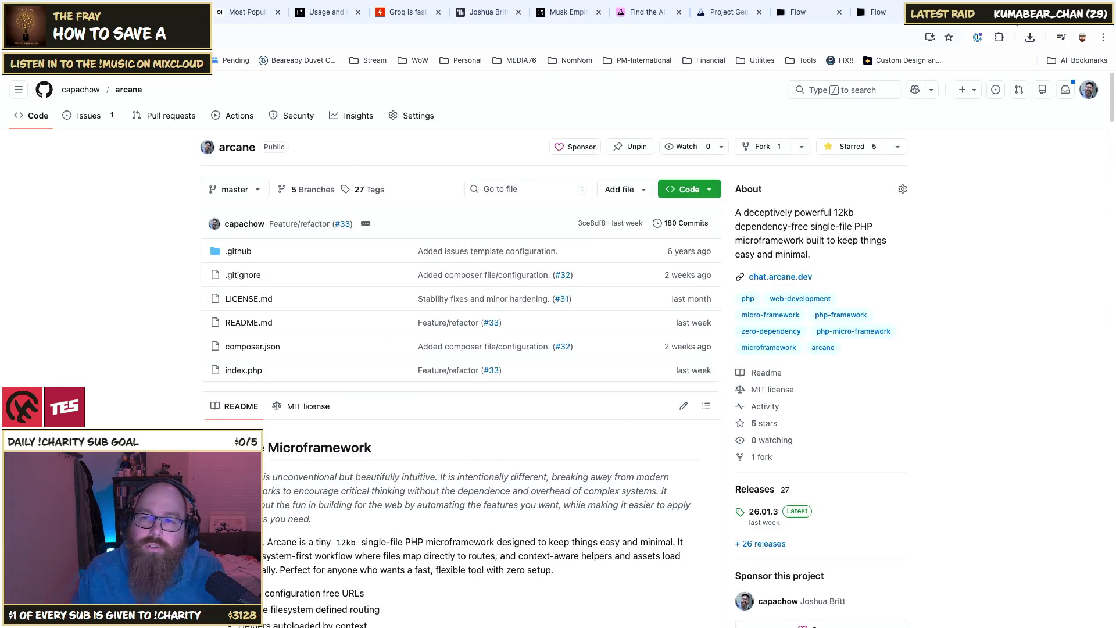
# Search Google for 'who made node.js' and glance at the creator's Reddit AMA
pyautogui.hotkey('ctrl', 't')
pyautogui.write('who made')
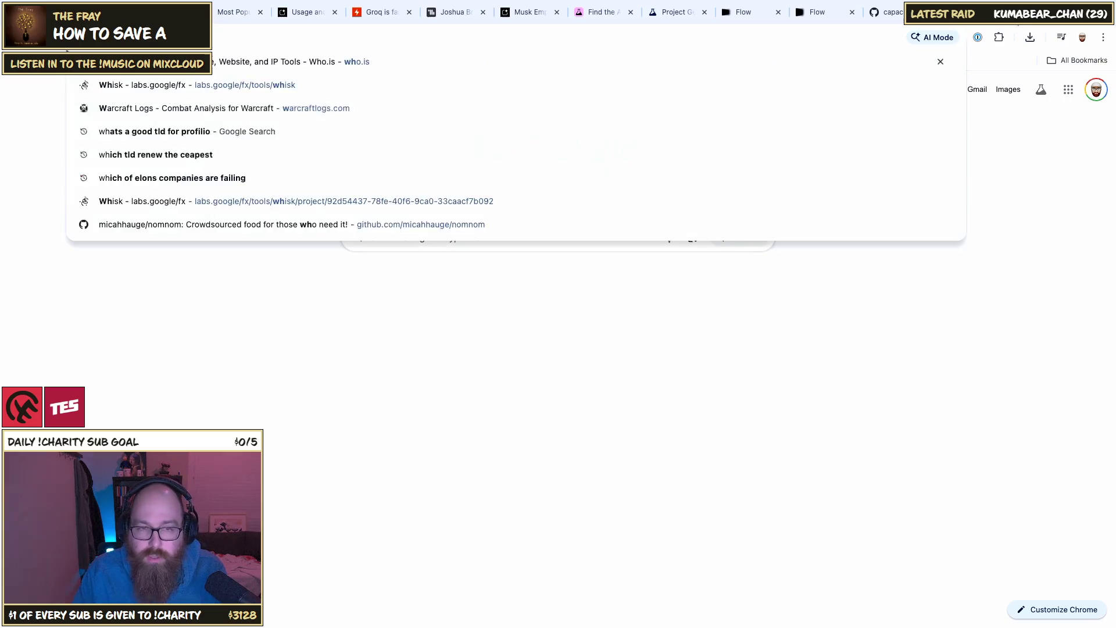
pyautogui.write(' node')
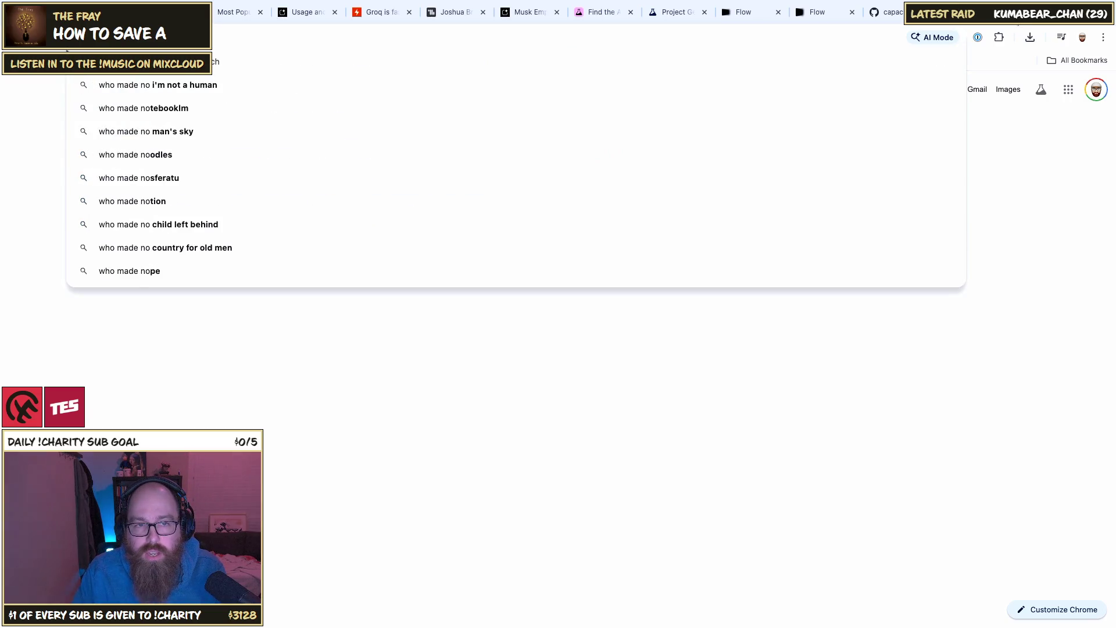
pyautogui.write('.js')
pyautogui.press('Return')
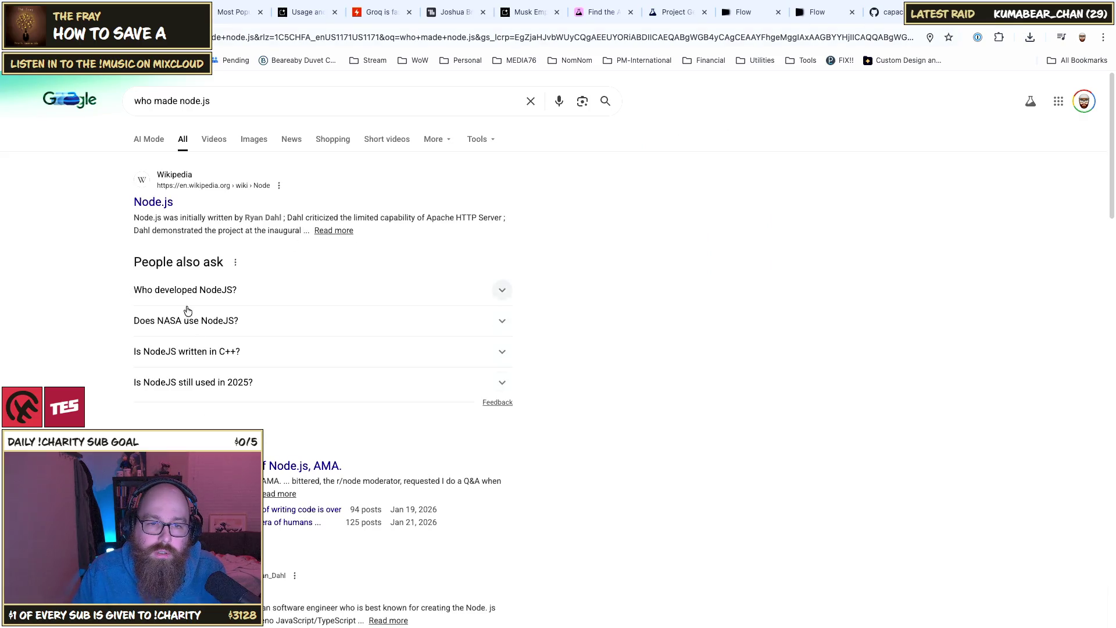
pyautogui.click(291, 466)
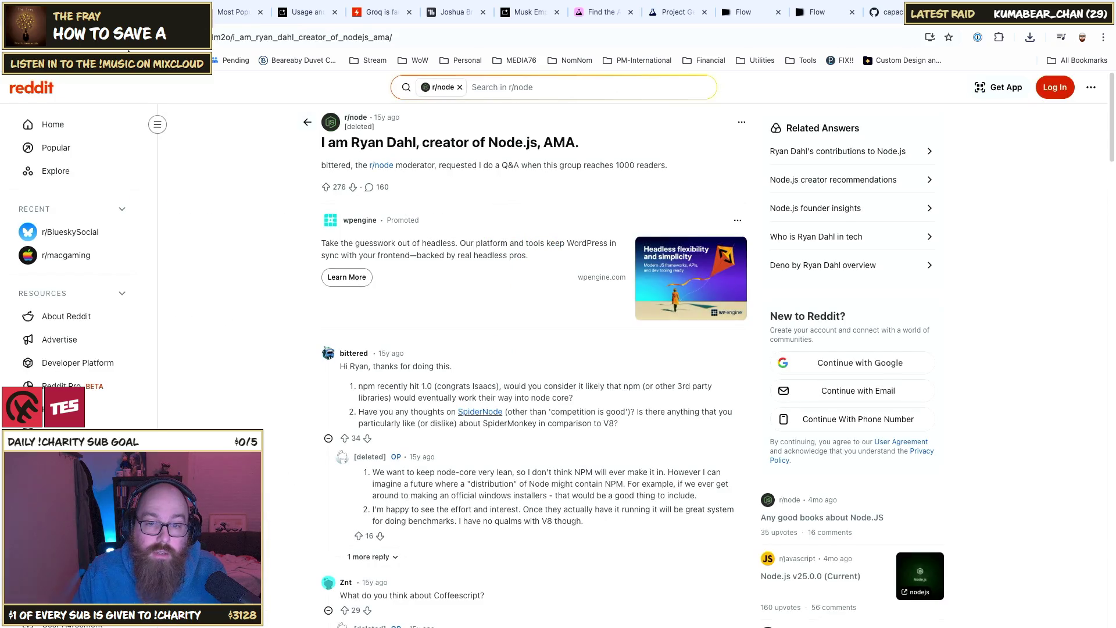
pyautogui.hotkey('alt', 'Left')
# Search 'was google the inventor of node.js' and read the expanded AI Overview
pyautogui.click(321, 108)
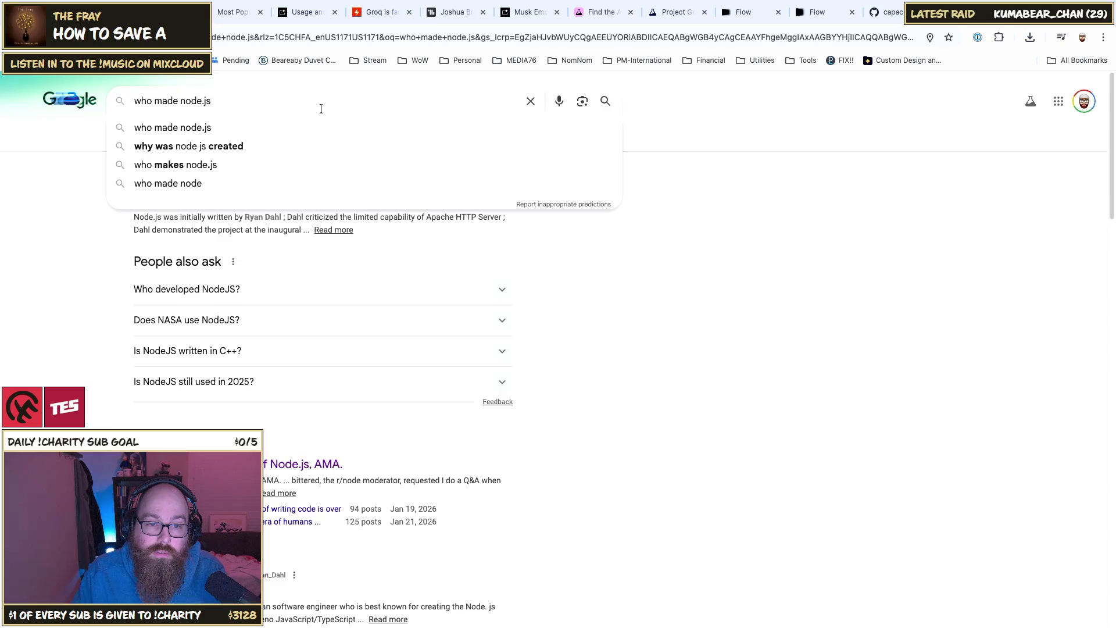
pyautogui.hotkey('ctrl', 'a')
pyautogui.write('was goo')
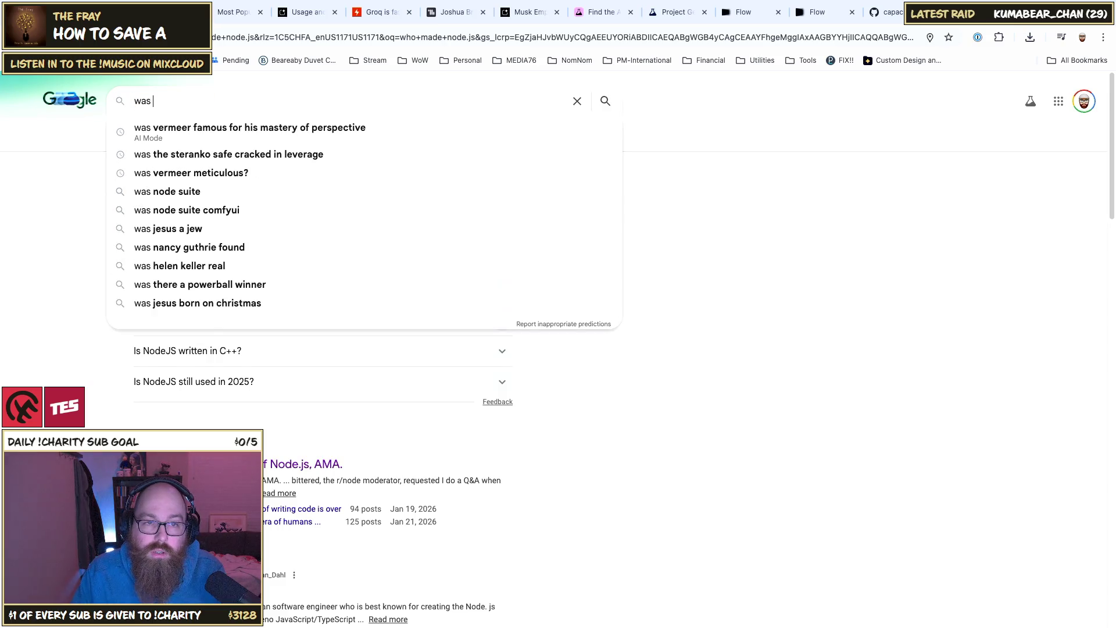
pyautogui.write('gle the in')
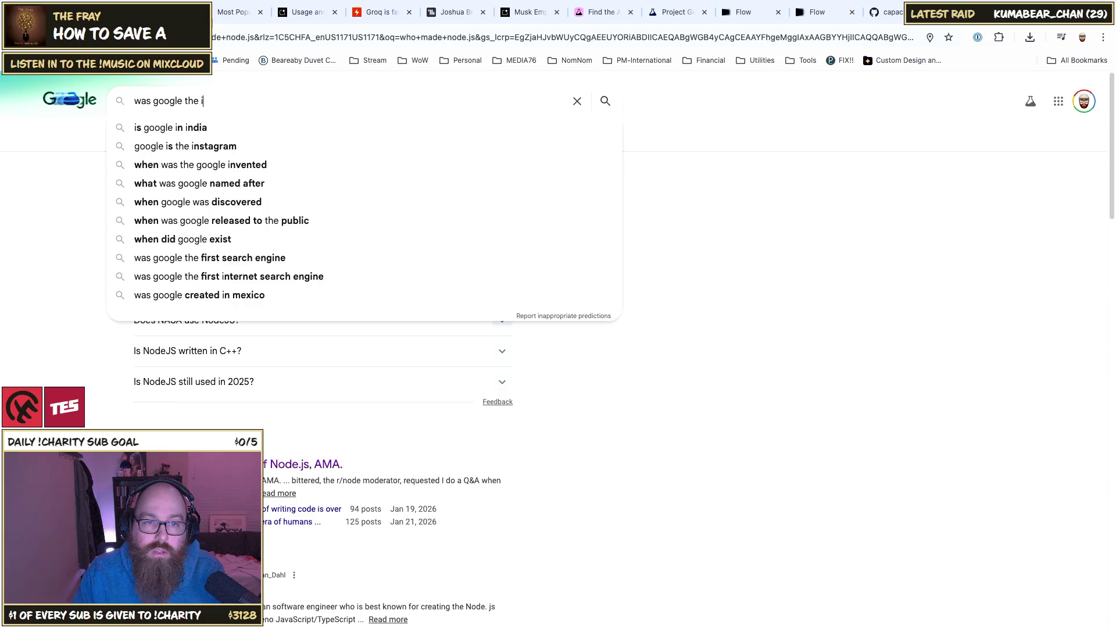
pyautogui.write('vent')
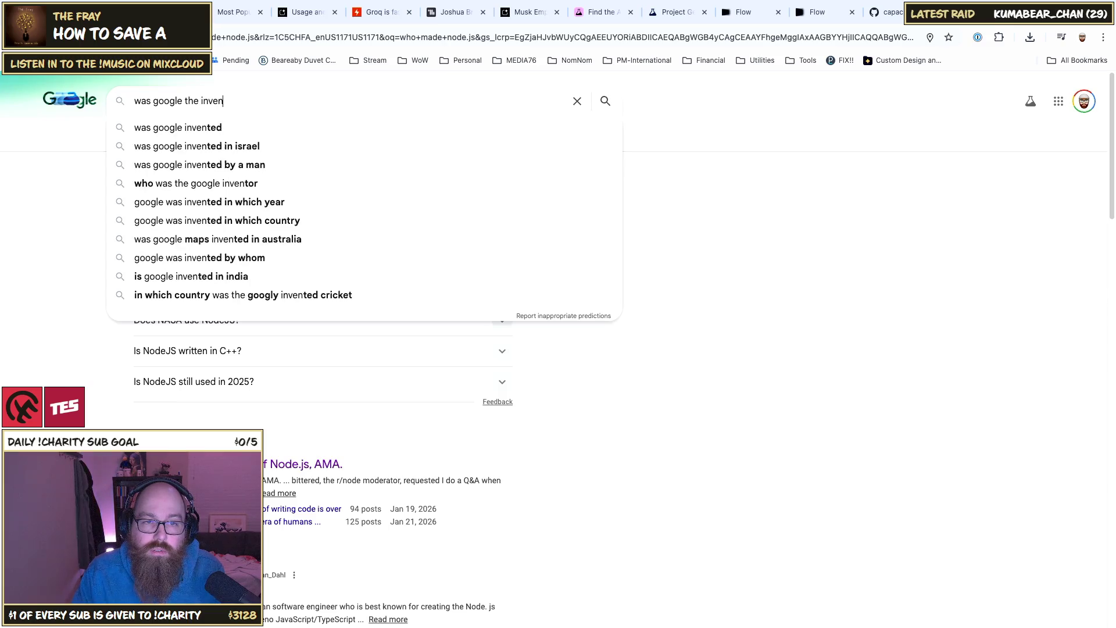
pyautogui.write('or of node')
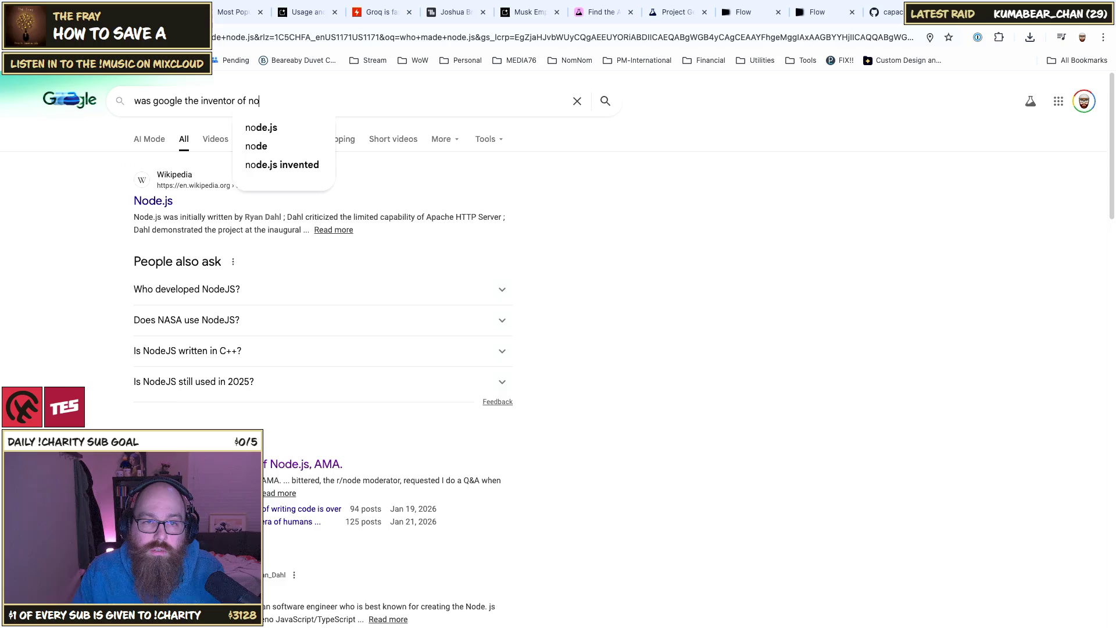
pyautogui.write('.js')
pyautogui.press('Return')
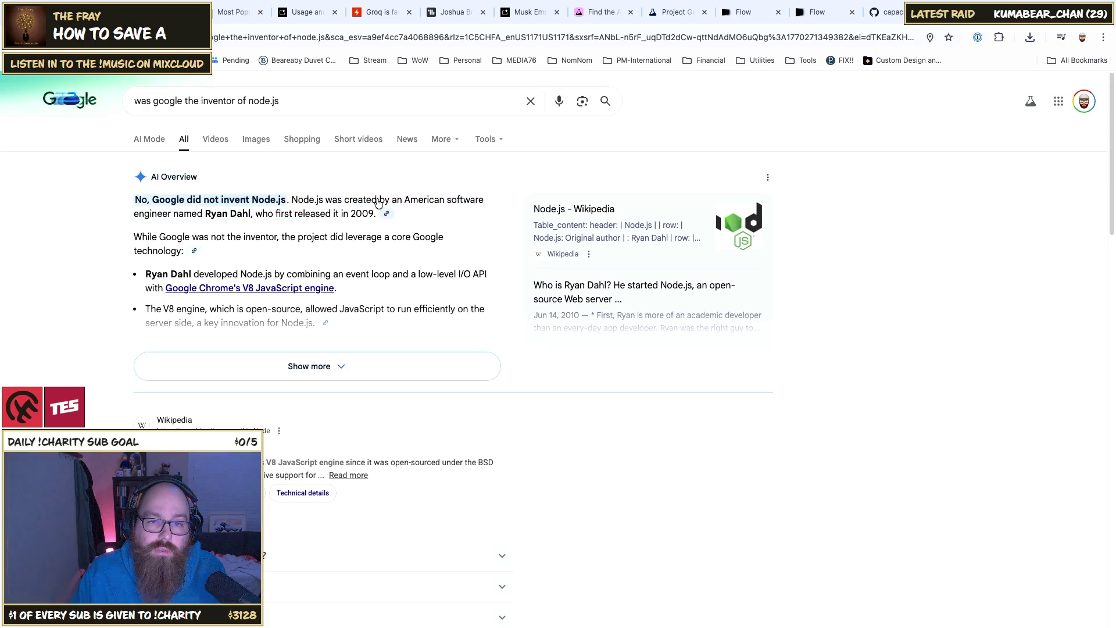
pyautogui.moveTo(198, 274); pyautogui.dragTo(456, 277)
pyautogui.click(456, 276)
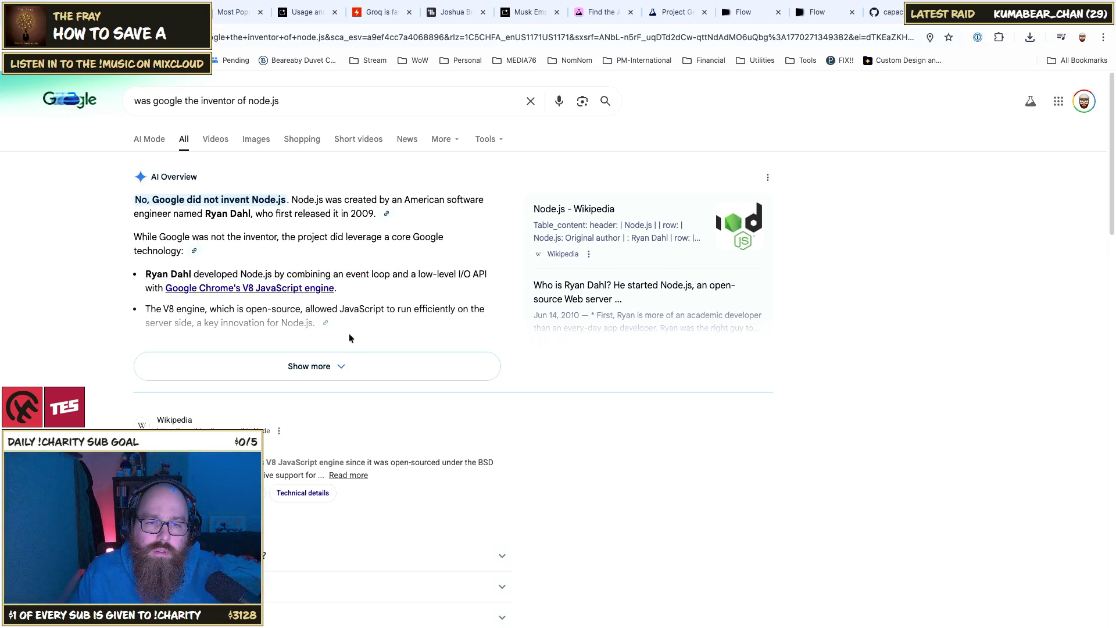
pyautogui.click(341, 357)
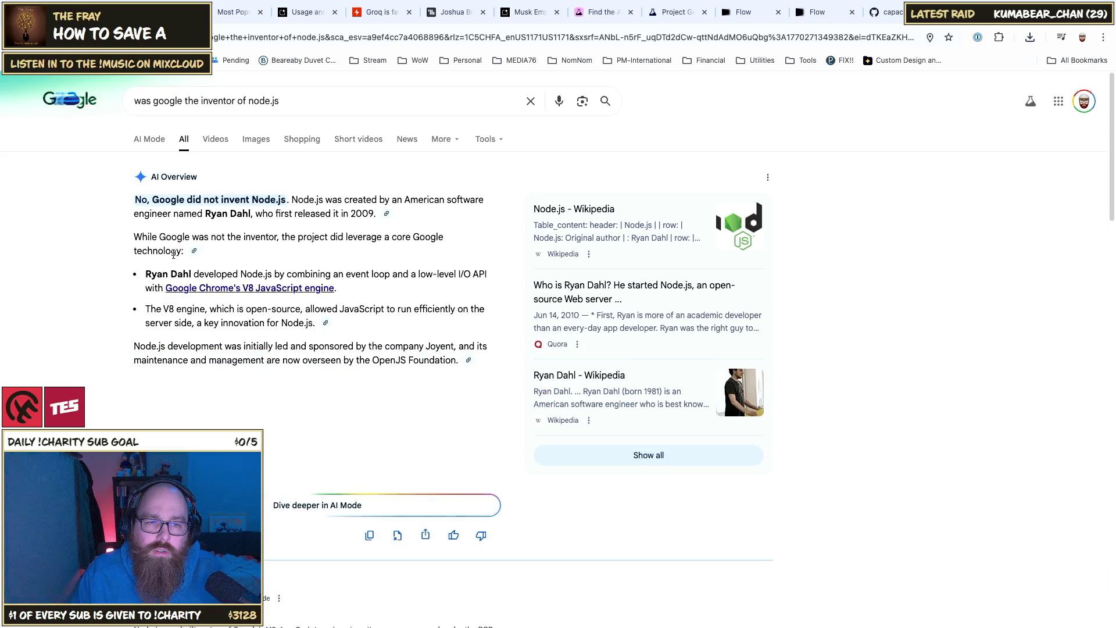
pyautogui.moveTo(198, 275); pyautogui.dragTo(145, 274)
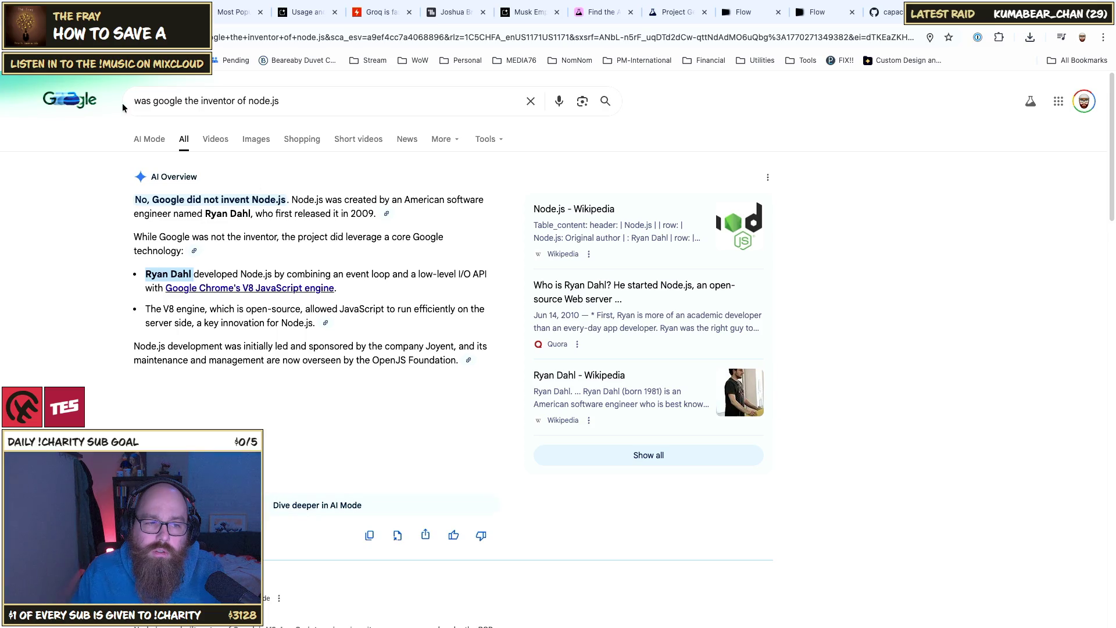
# Search whether the Node.js creator worked for Google and read the overview's V8 engine passage
pyautogui.doubleClick(221, 101)
pyautogui.hotkey('ctrl', 'a')
pyautogui.write('wh')
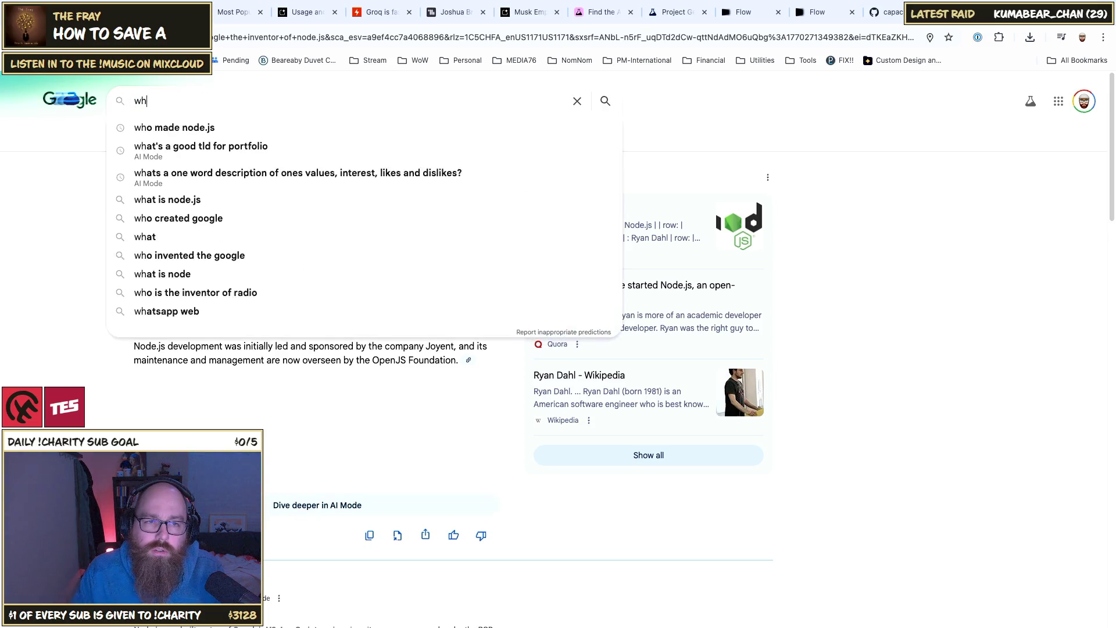
pyautogui.press('BackSpace')
pyautogui.press('BackSpace')
pyautogui.write('di')
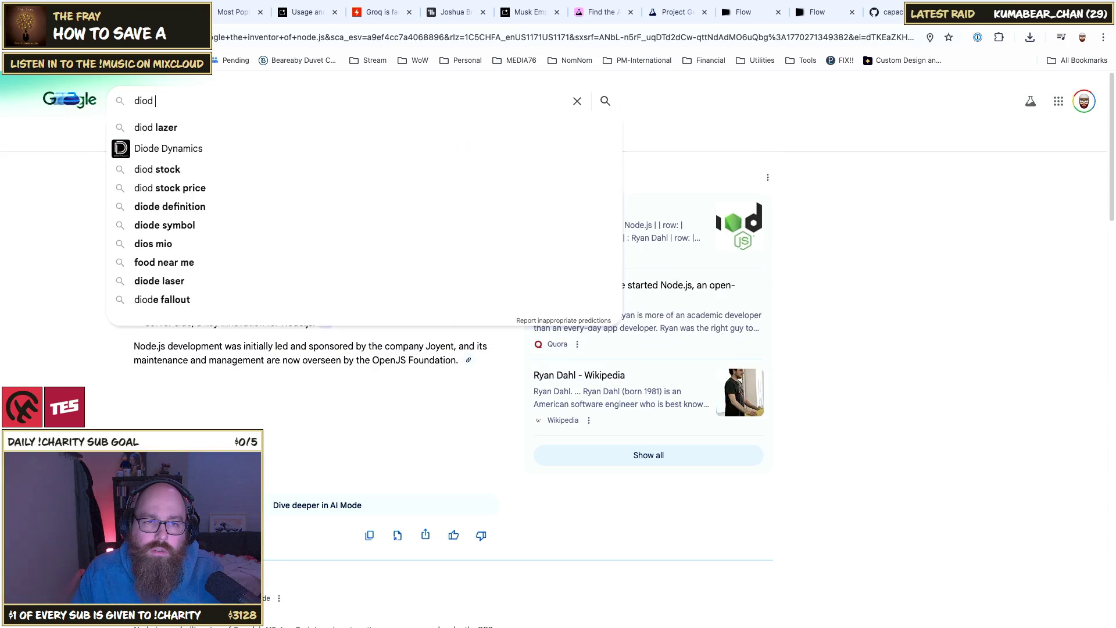
pyautogui.write('d Ryan Dahl  work for')
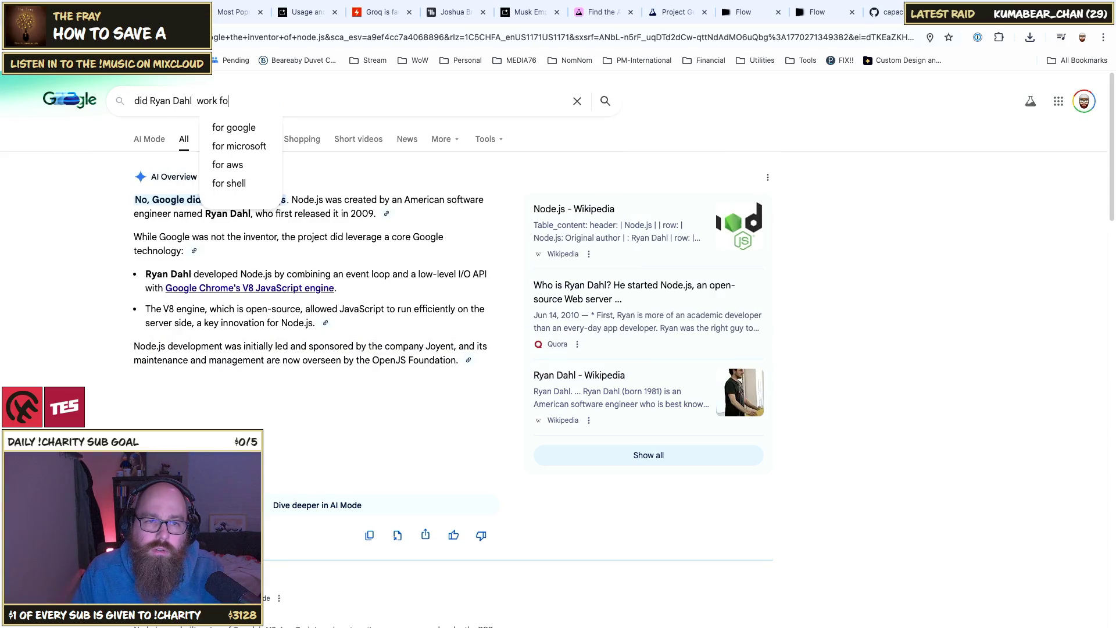
pyautogui.press('Down')
pyautogui.press('Return')
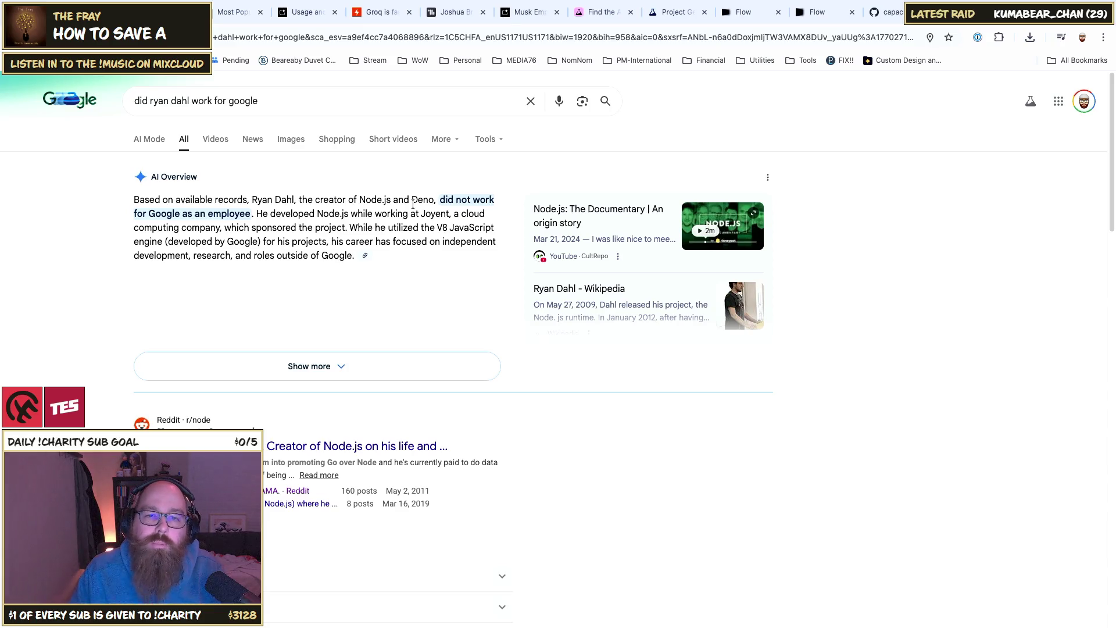
pyautogui.doubleClick(441, 228)
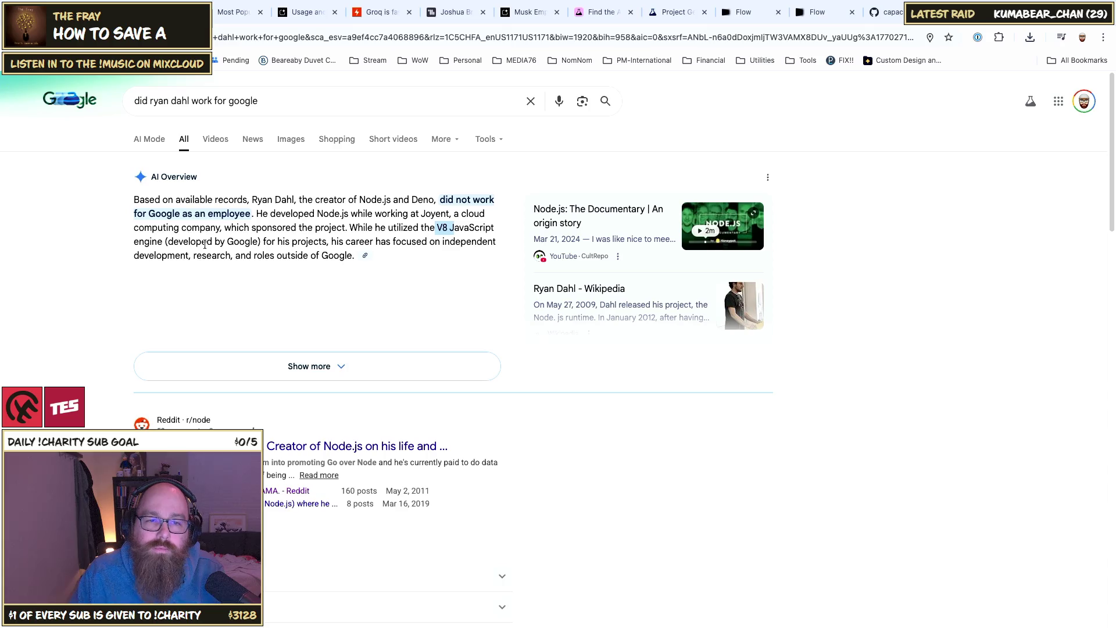
pyautogui.moveTo(259, 243)
pyautogui.mouseDown()
pyautogui.moveTo(135, 228)
pyautogui.moveTo(387, 226)
pyautogui.mouseUp()
pyautogui.click(387, 226)
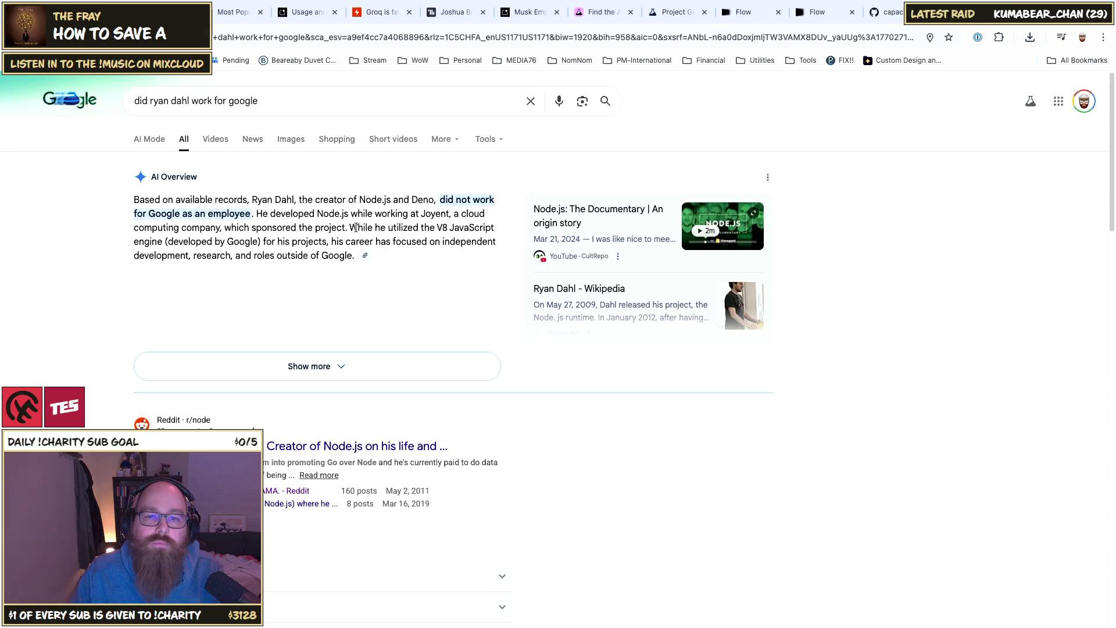
pyautogui.click(887, 12)
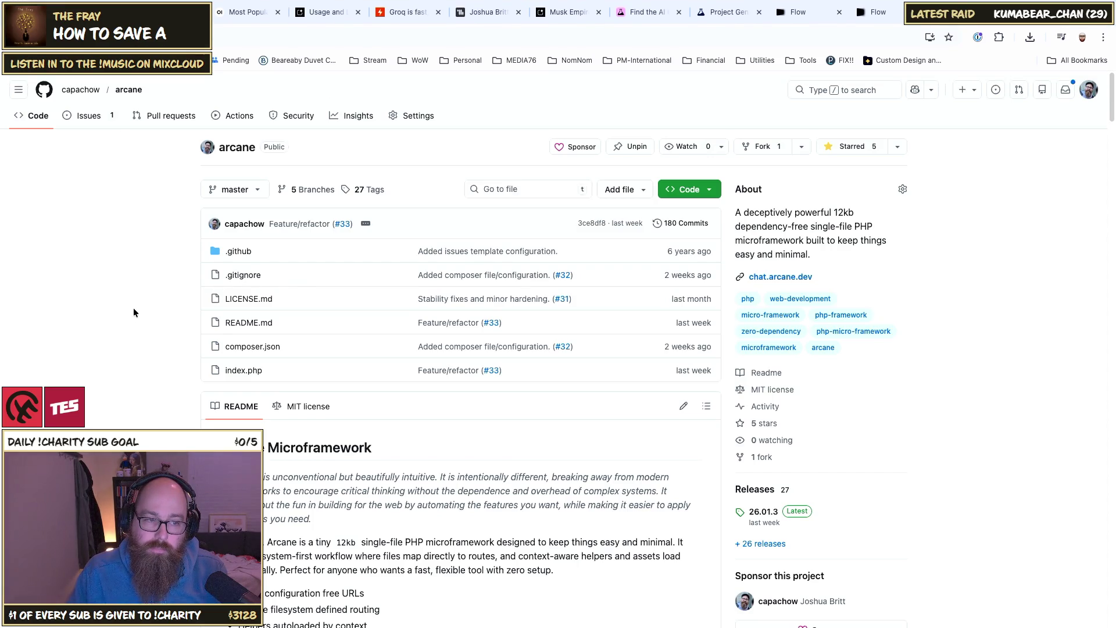
# Return to the OpenClaw Gateway Dashboard chat and focus the message box
pyautogui.hotkey('ctrl', 'shift', 'Tab')
pyautogui.hotkey('ctrl', 'shift', 'Tab')
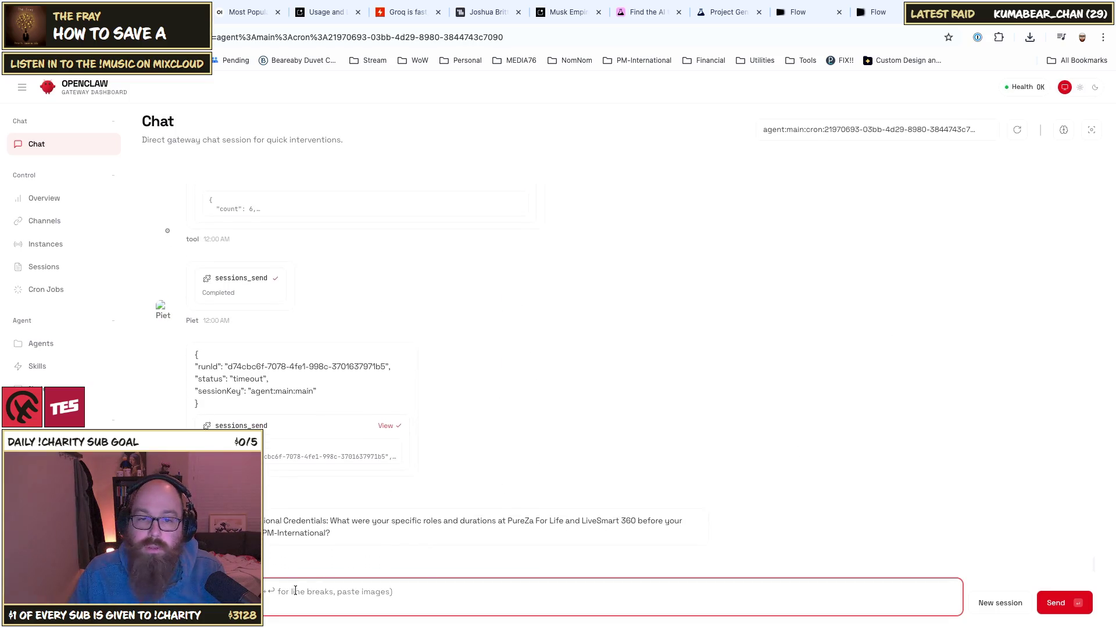
pyautogui.click(584, 524)
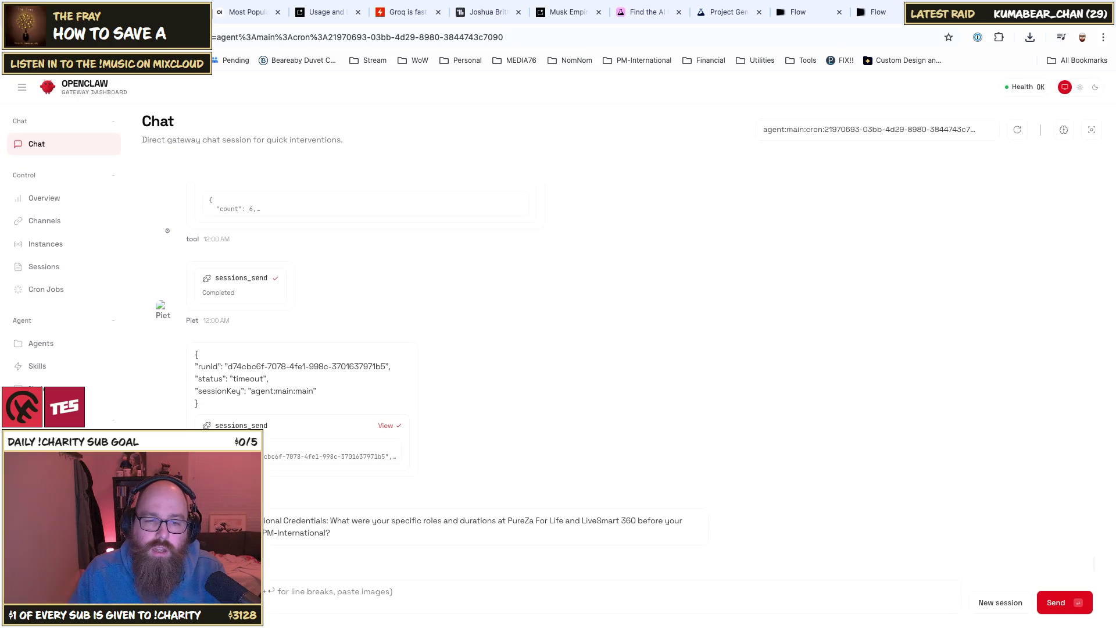
# Send 'I will answer later. You remember what I said about my Twitch stream, right?'
pyautogui.hotkey('ctrl', 'v')
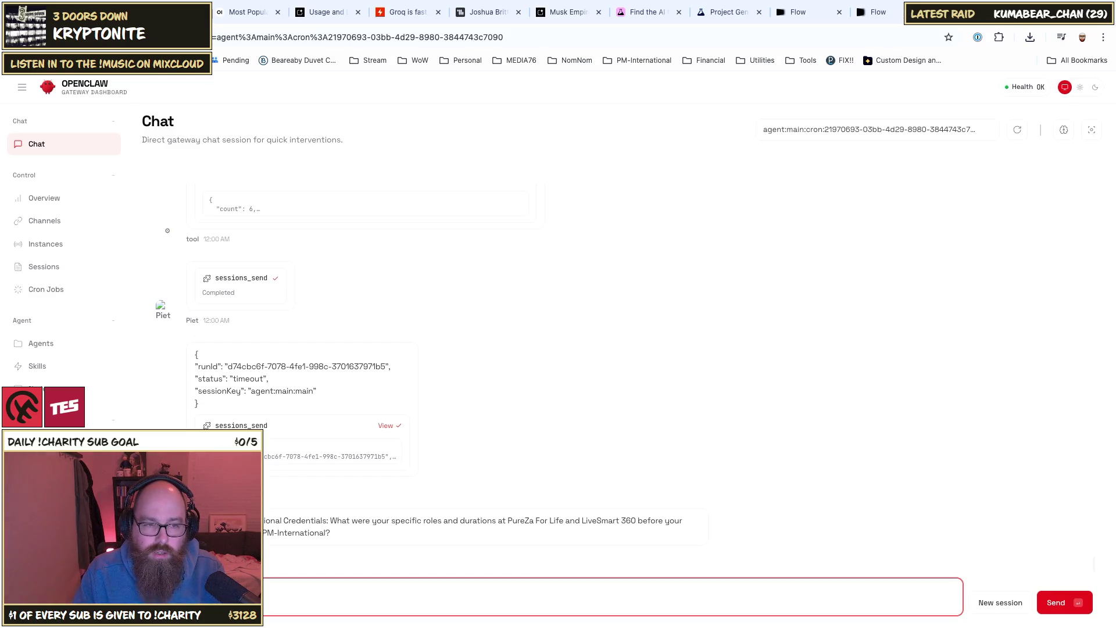
pyautogui.write('w, it would ')
pyautogui.write('be coo')
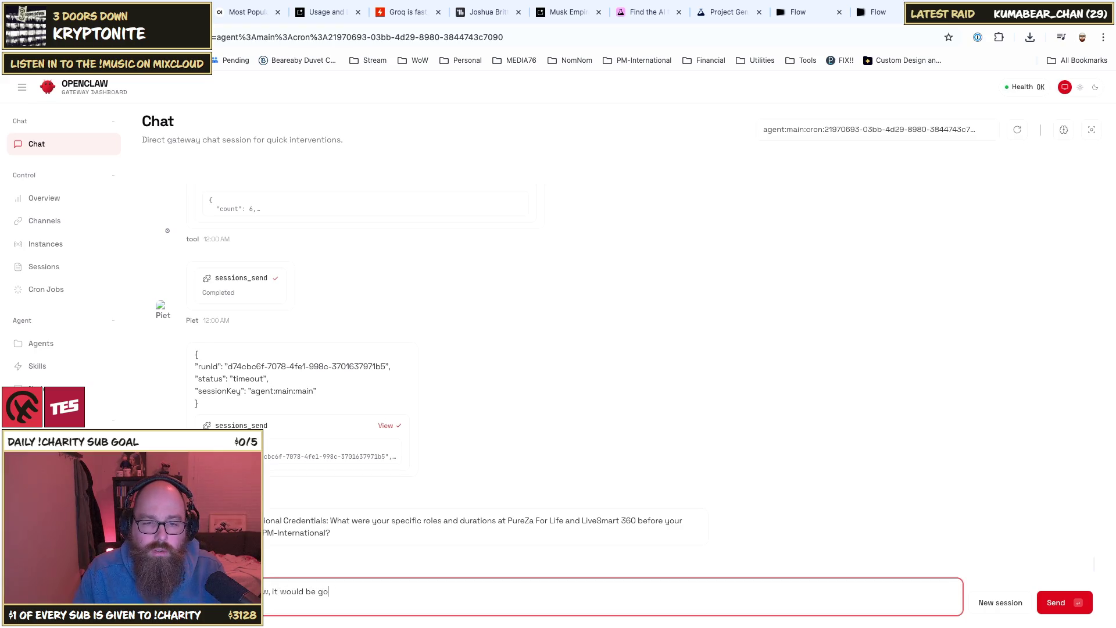
pyautogui.press('BackSpace')
pyautogui.press('BackSpace')
pyautogui.press('BackSpace')
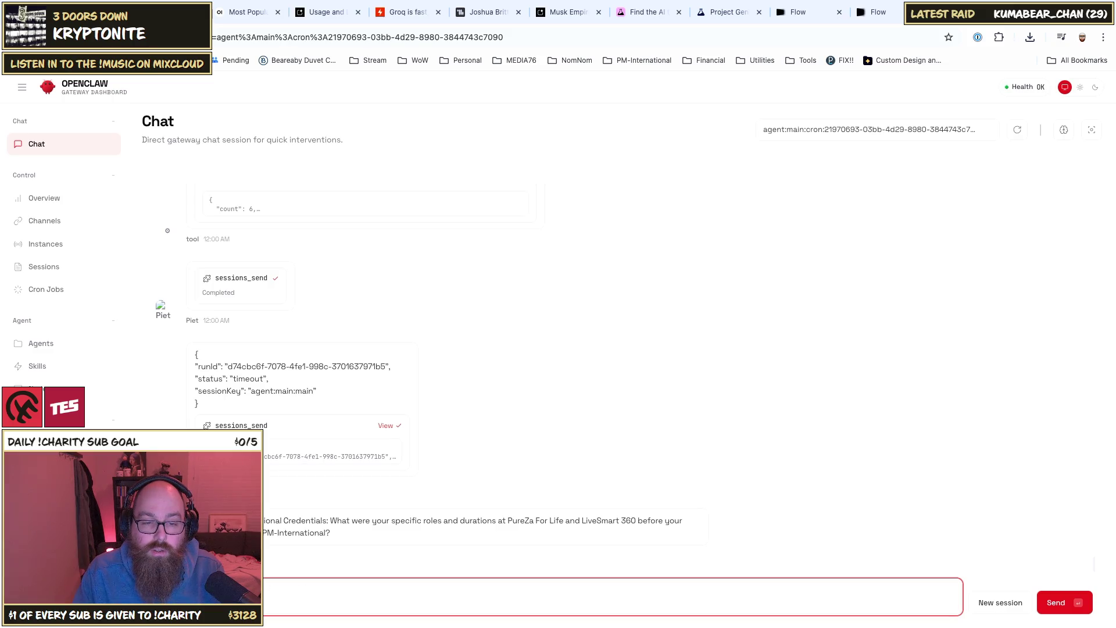
pyautogui.write('ember what I said a')
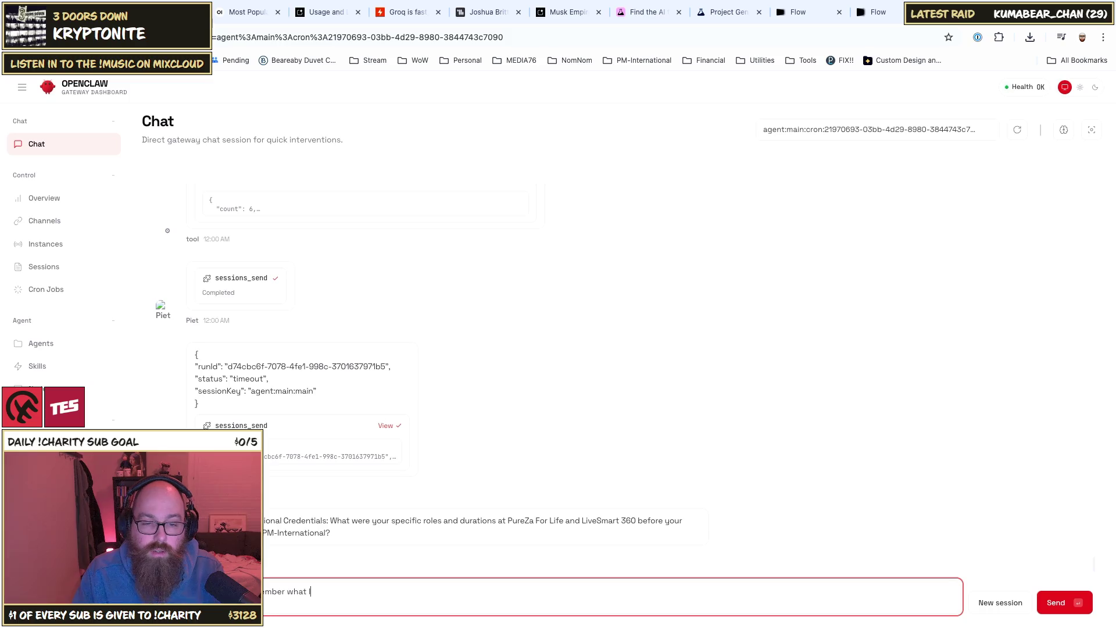
pyautogui.write('bout Twitch')
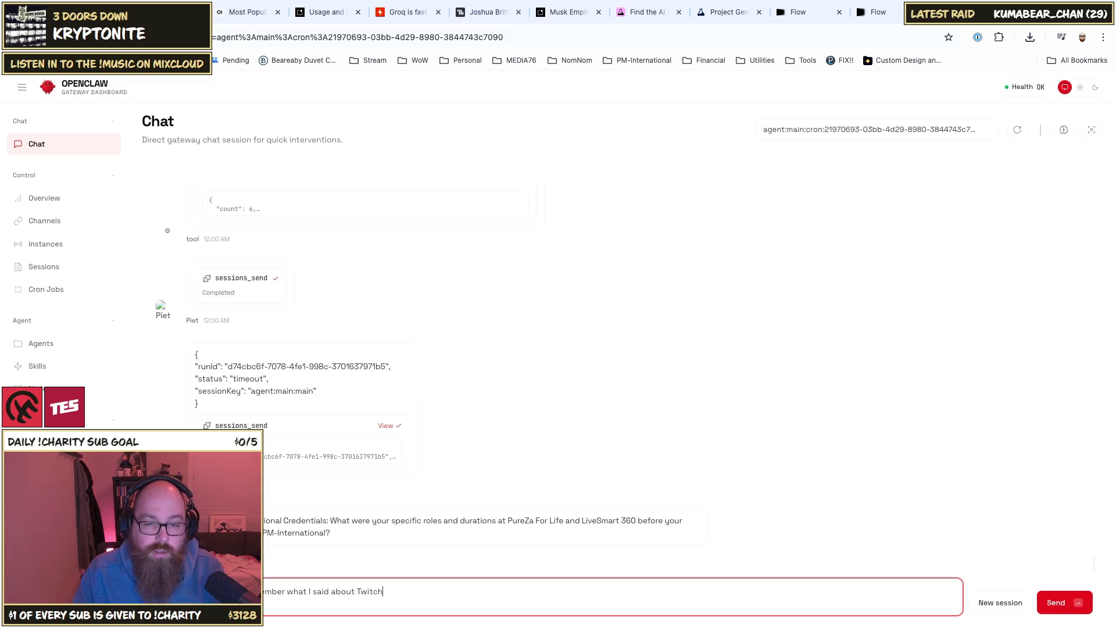
pyautogui.write(' stream')
pyautogui.press('BackSpace')
pyautogui.press('BackSpace')
pyautogui.press('BackSpace')
pyautogui.write('my Twitch stream, right?')
pyautogui.press('Return')
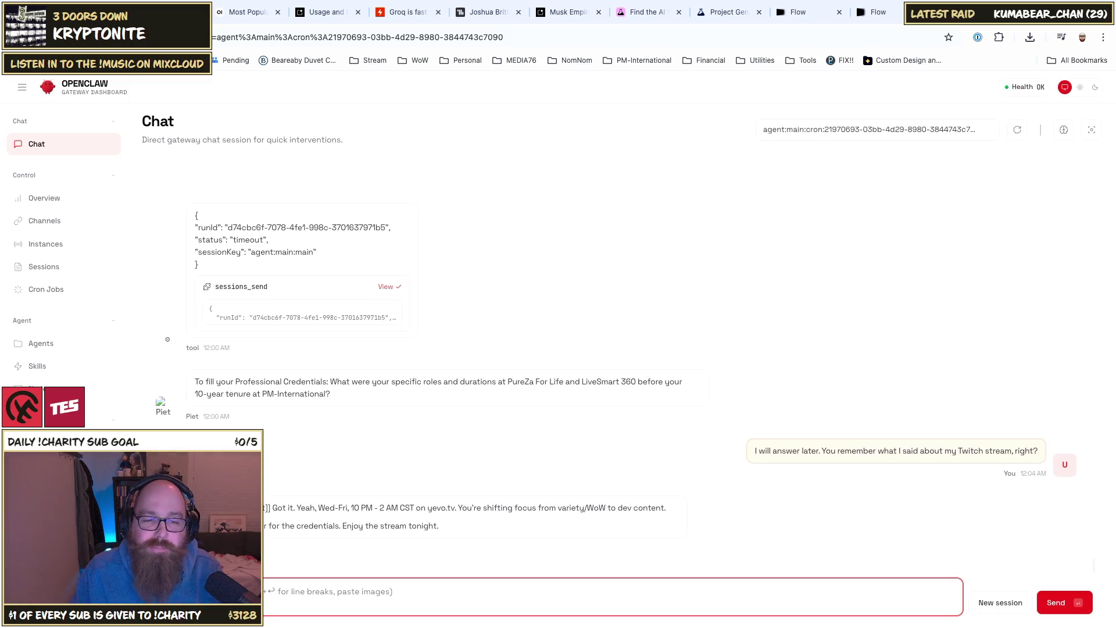
pyautogui.write('I')
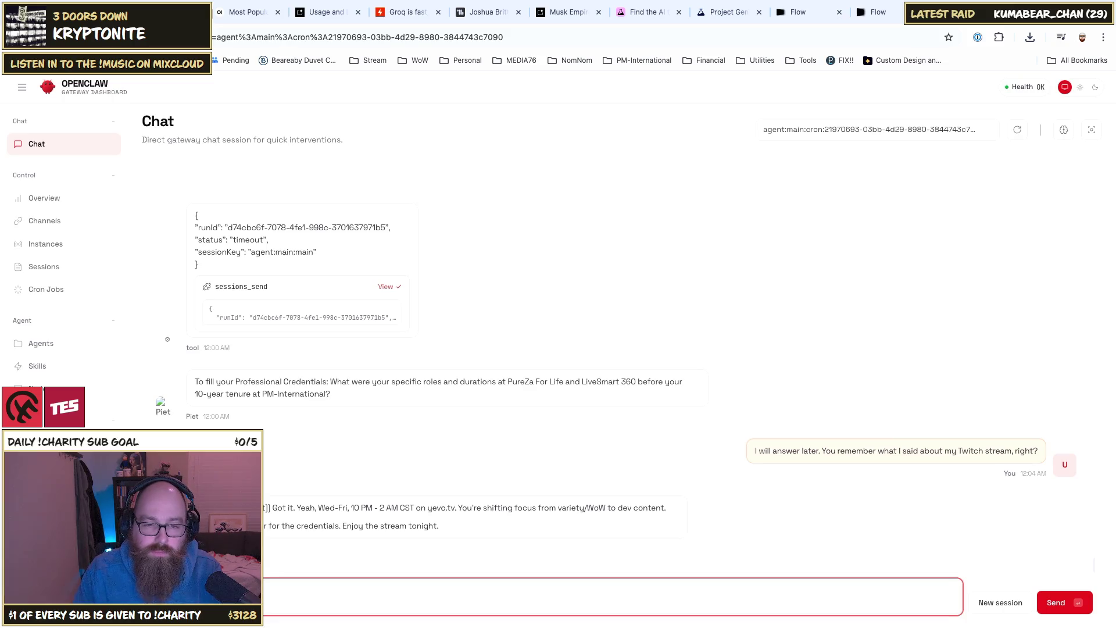
# Send 'No, no, wanted you to introduce yourself. Say hello, you're on camera!' to the agent
pyautogui.write('oduce yoursel')
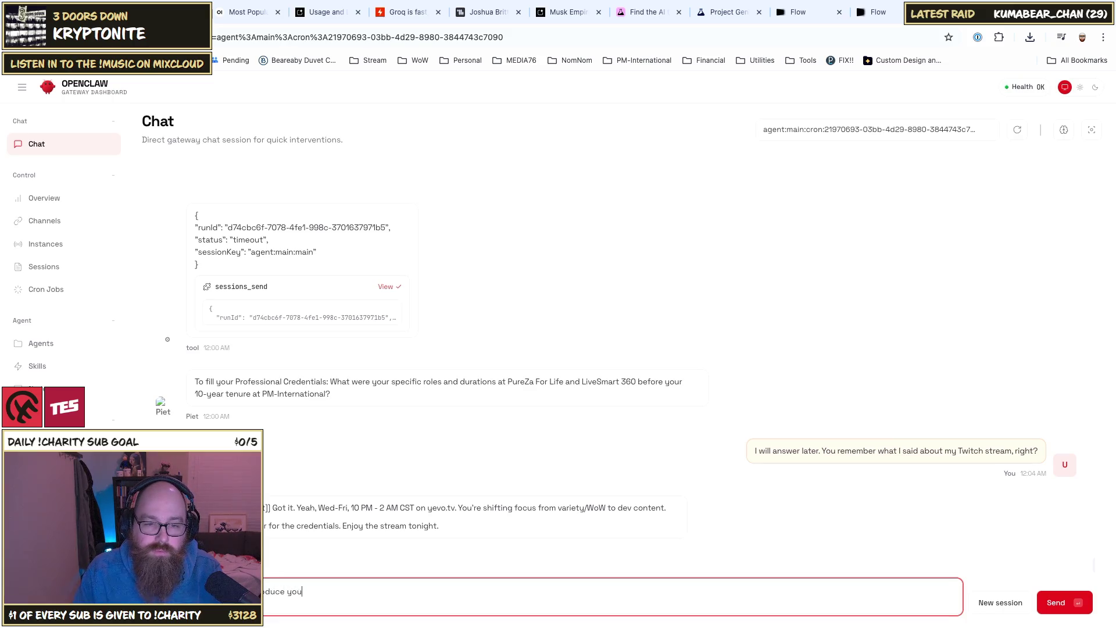
pyautogui.write('f. Sau')
pyautogui.press('BackSpace')
pyautogui.write('y hello, yo')
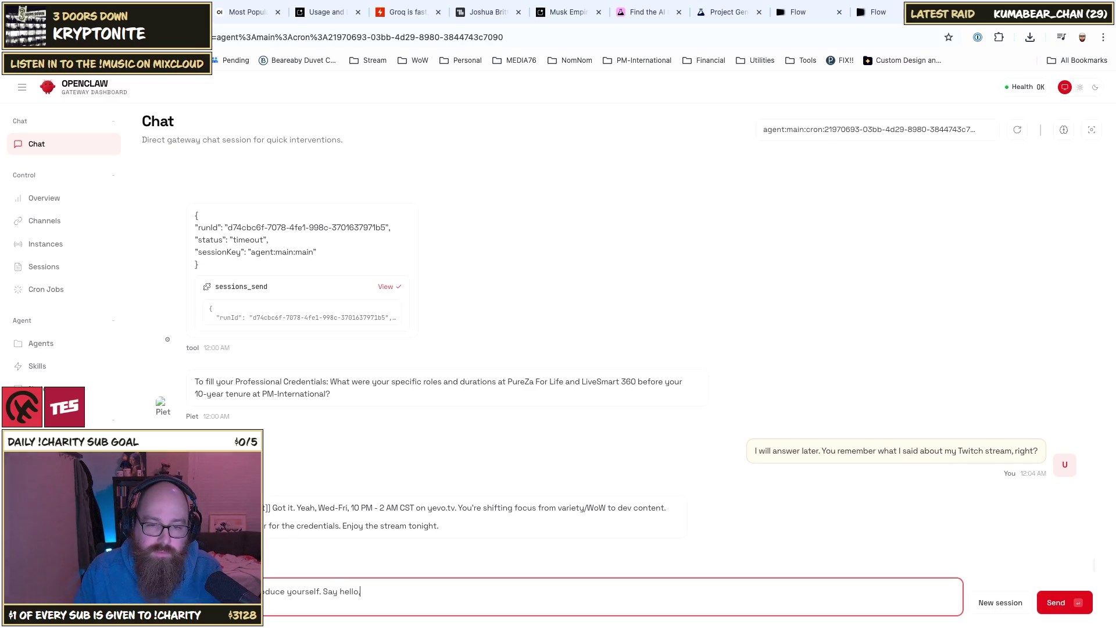
pyautogui.write("u're on camer")
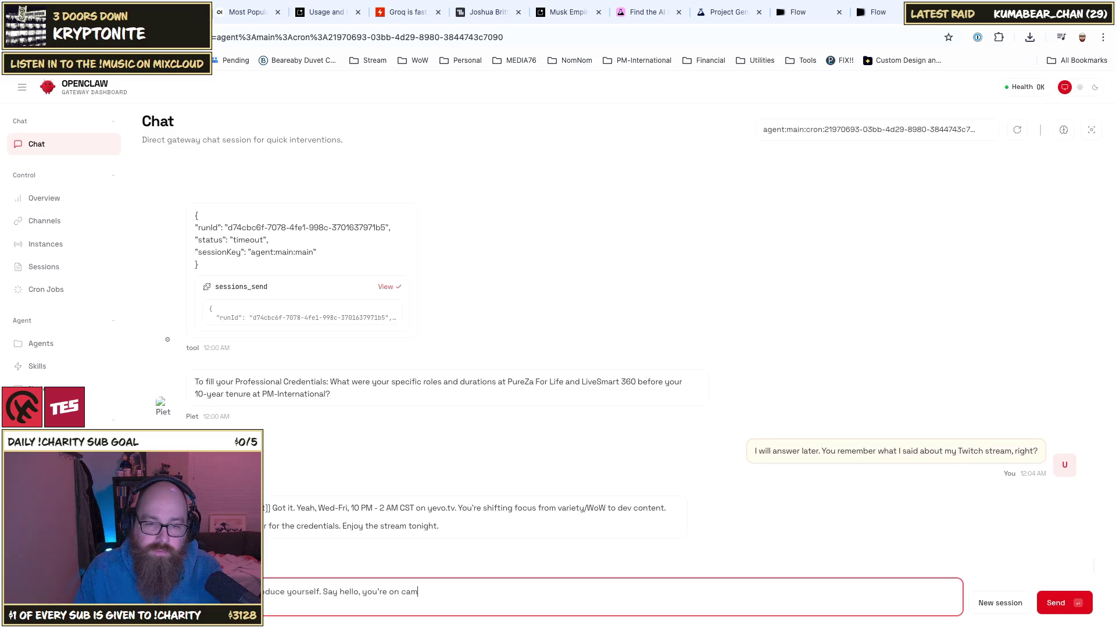
pyautogui.write('a!')
pyautogui.press('Return')
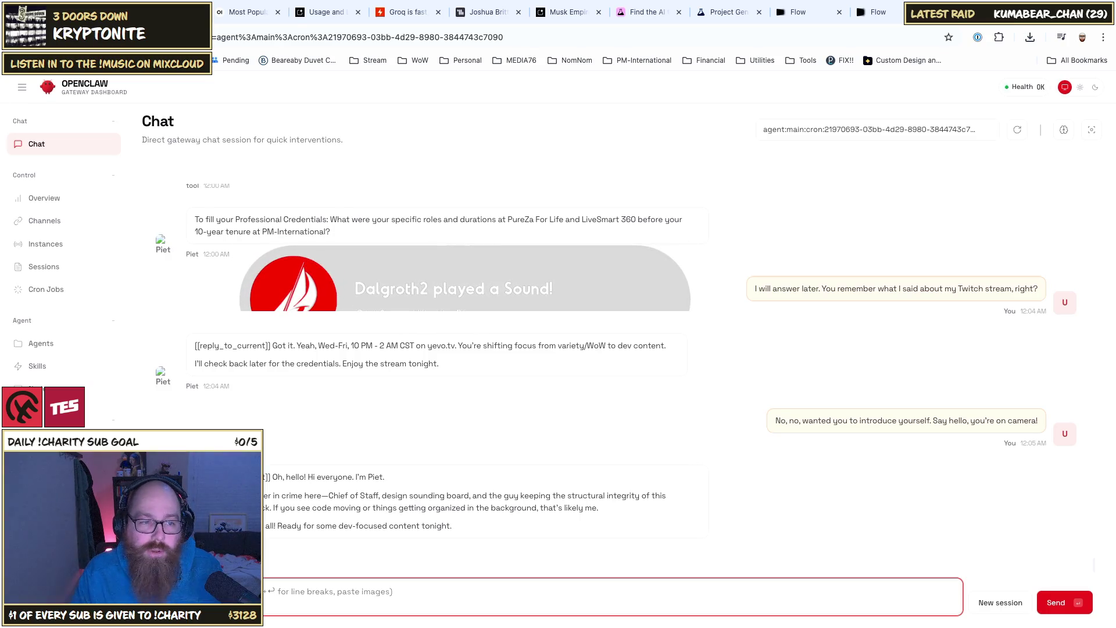
pyautogui.write('Ok')
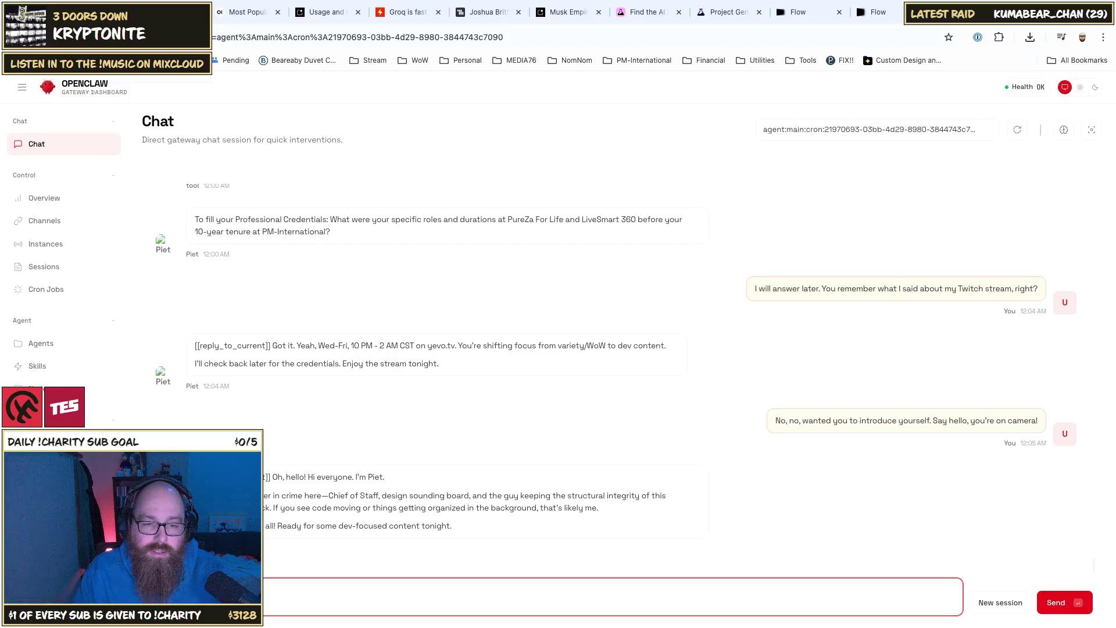
# Ask the agent to tell Twitch chat about the LENS project and why it's structured that way
pyautogui.write('t')
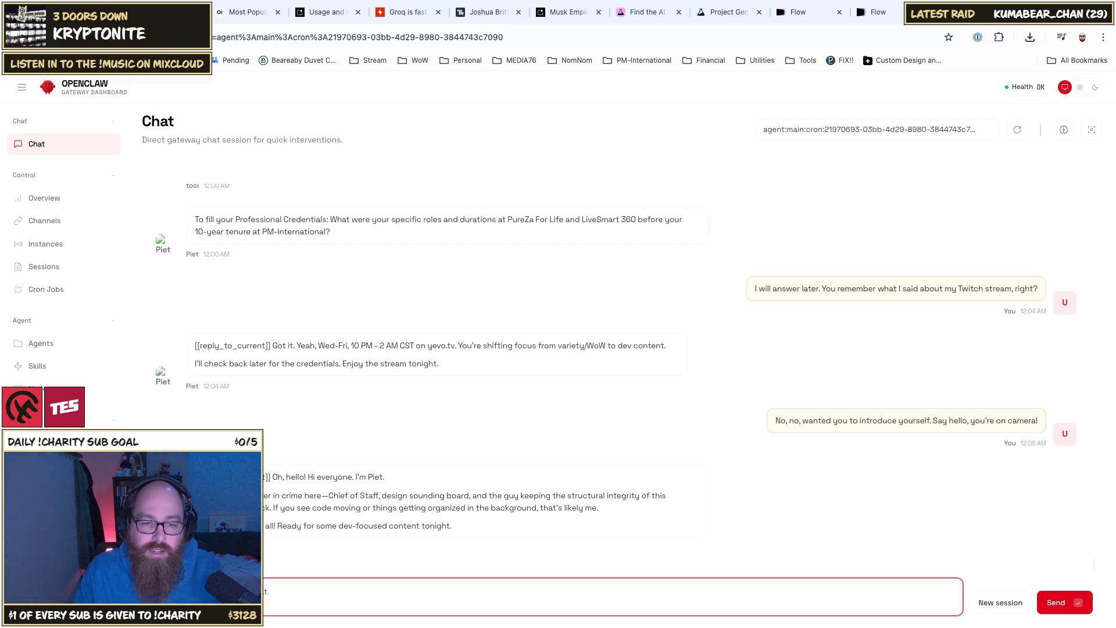
pyautogui.write('tch chat what we are working on with the')
pyautogui.press('BackSpace')
pyautogui.write('is L')
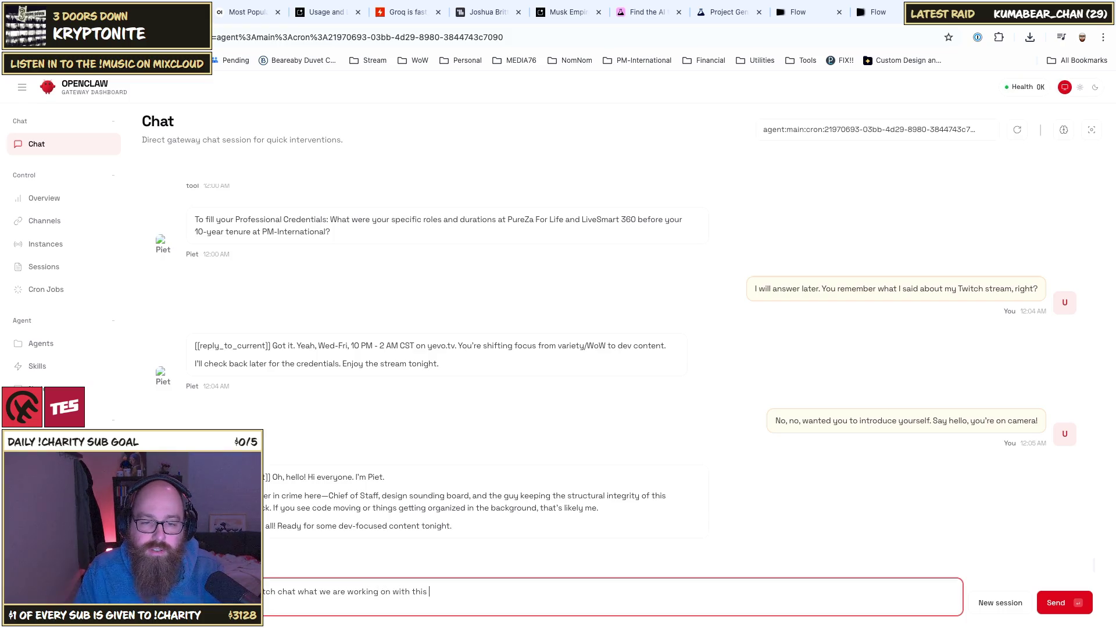
pyautogui.write('ENS project.')
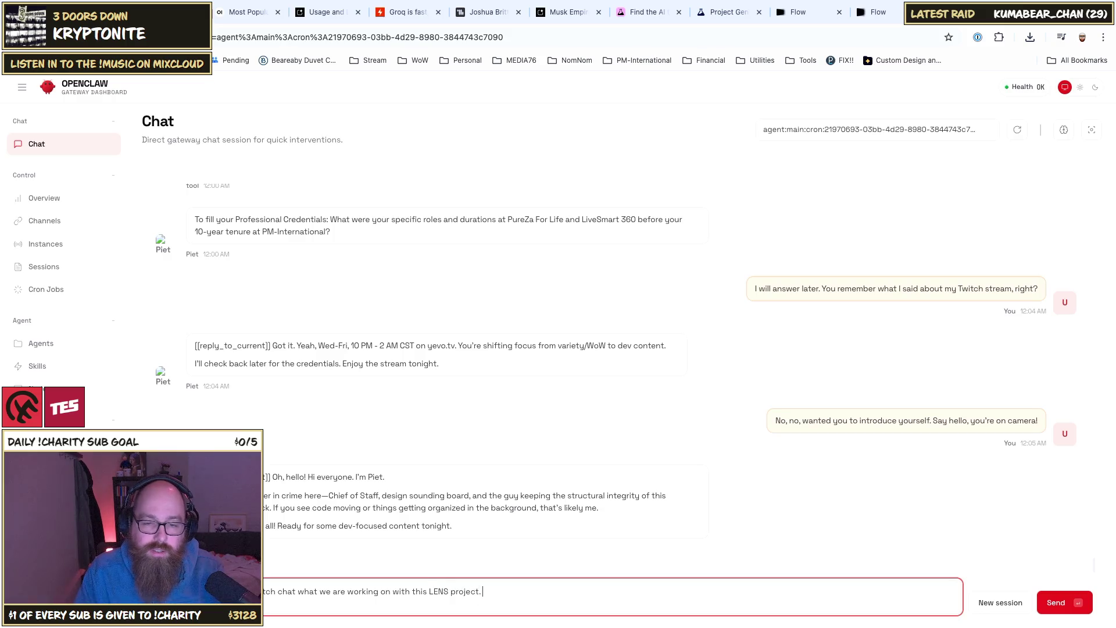
pyautogui.write(' And how were ')
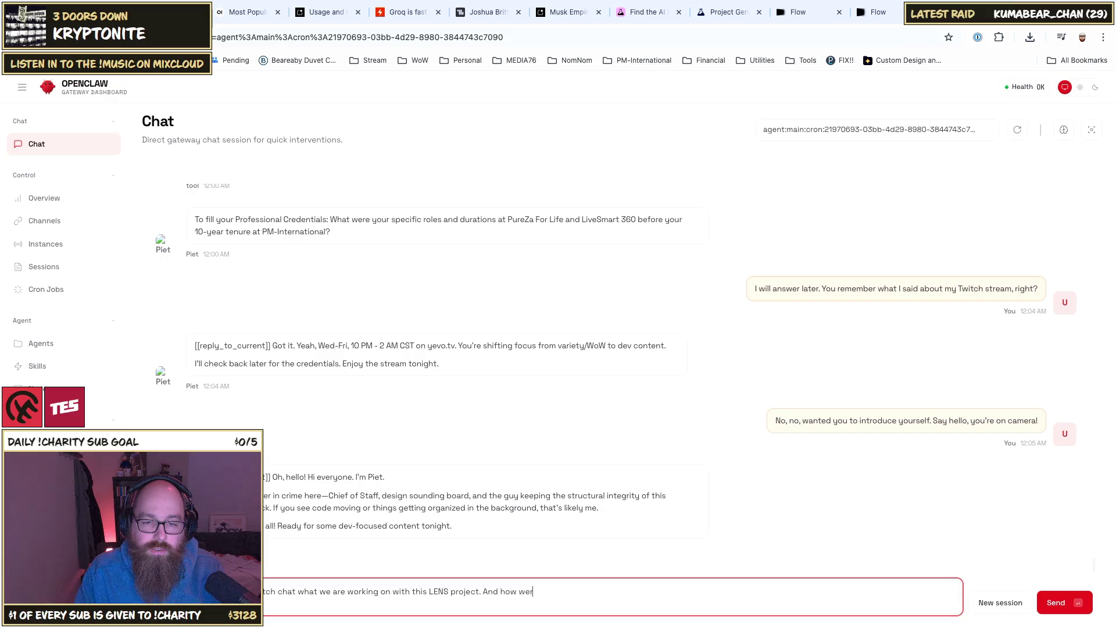
pyautogui.write('st')
pyautogui.press('BackSpace')
pyautogui.press('BackSpace')
pyautogui.write('decided to st')
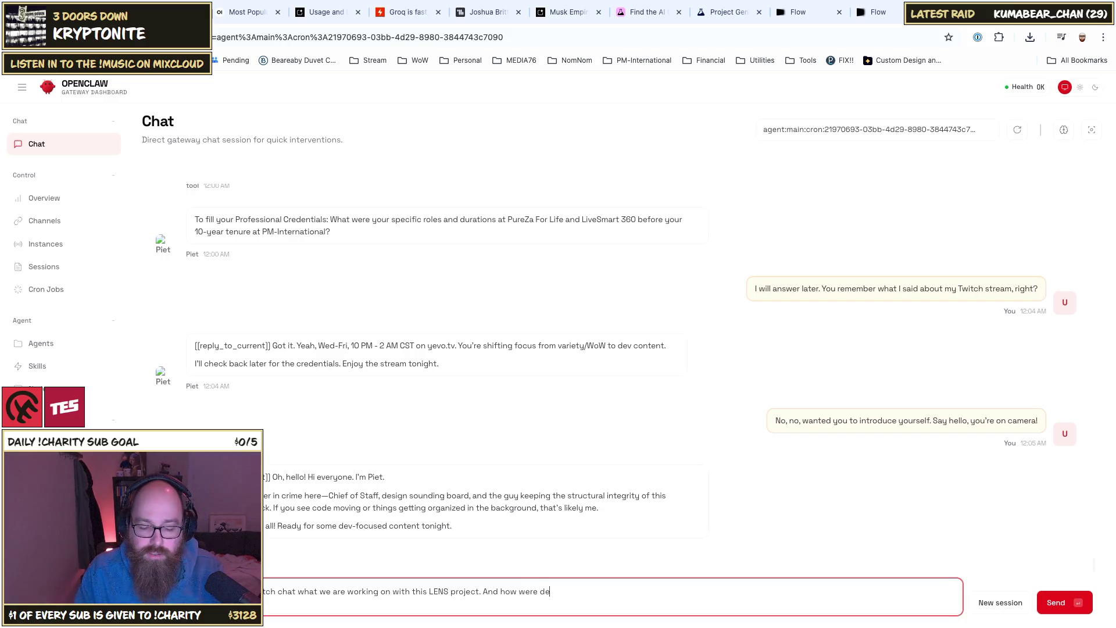
pyautogui.write('ucture')
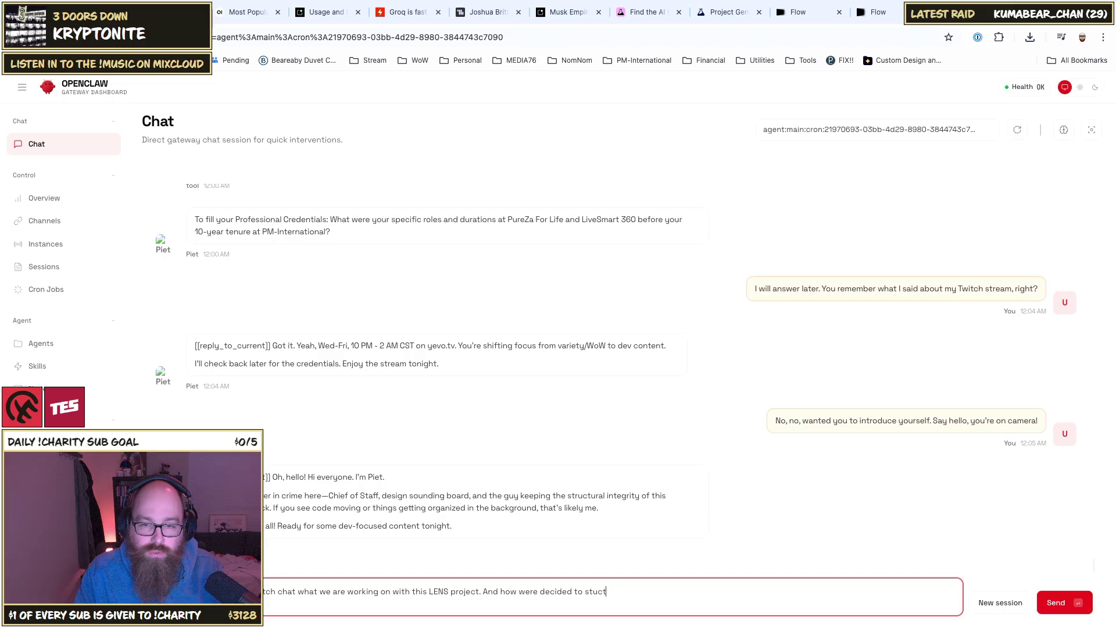
pyautogui.press('BackSpace')
pyautogui.press('BackSpace')
pyautogui.press('BackSpace')
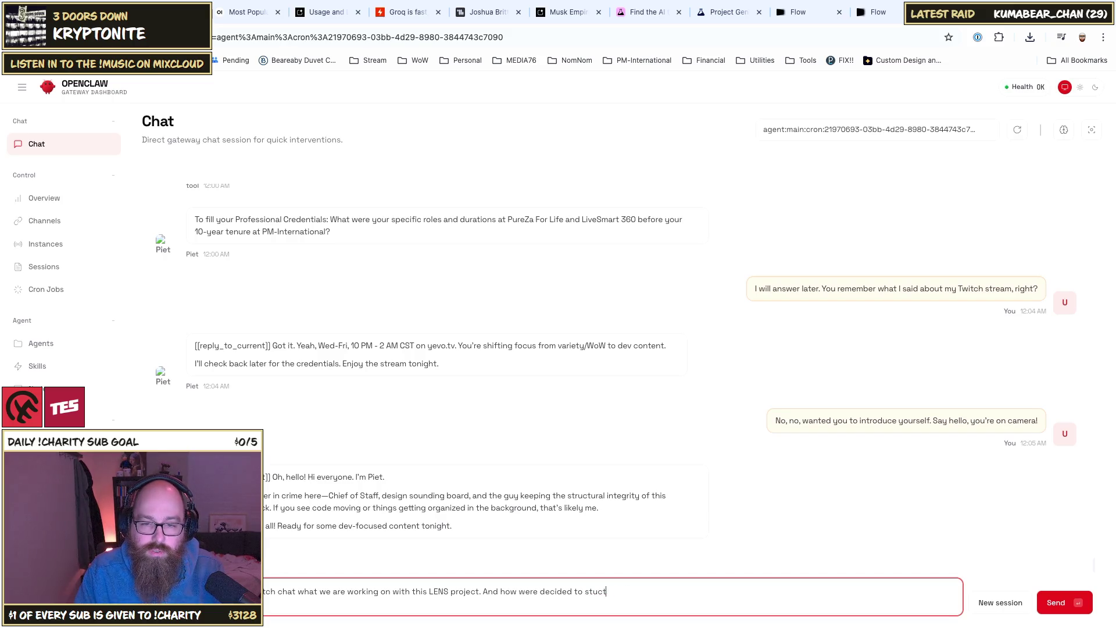
pyautogui.write('rcture t')
pyautogui.press('BackSpace')
pyautogui.press('BackSpace')
pyautogui.press('BackSpace')
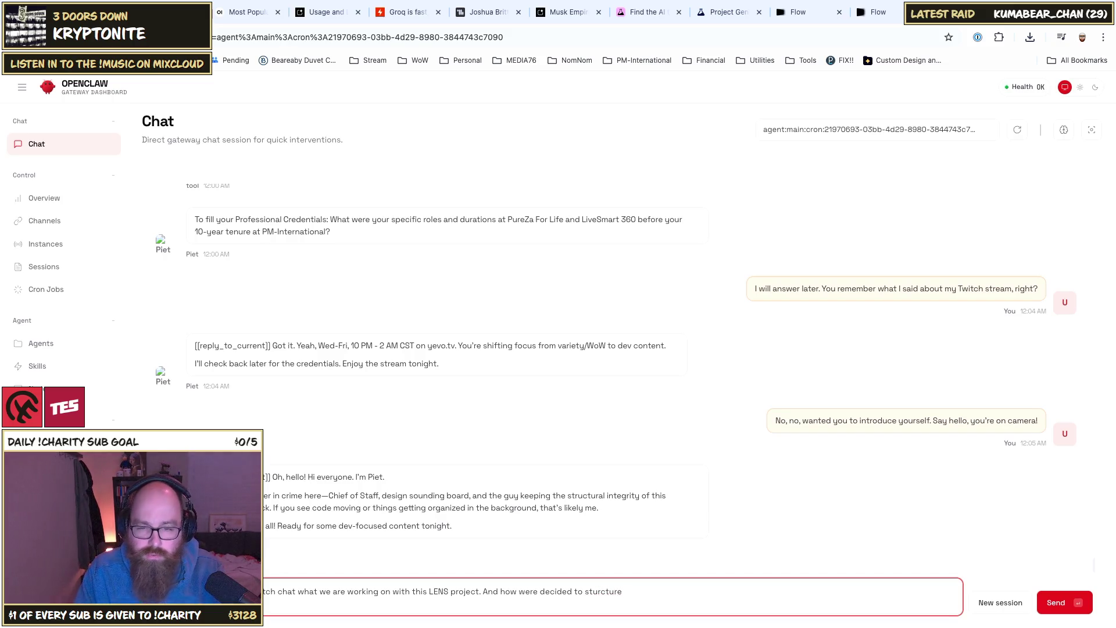
pyautogui.write('ructure the ')
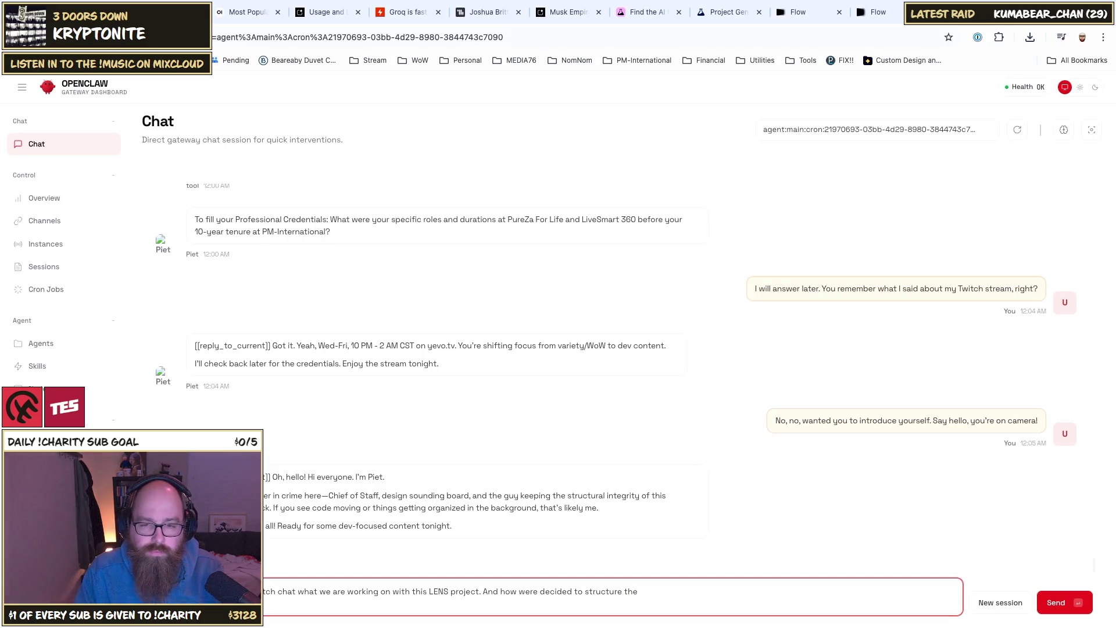
pyautogui.write('projecta')
pyautogui.press('BackSpace')
pyautogui.write('and why.')
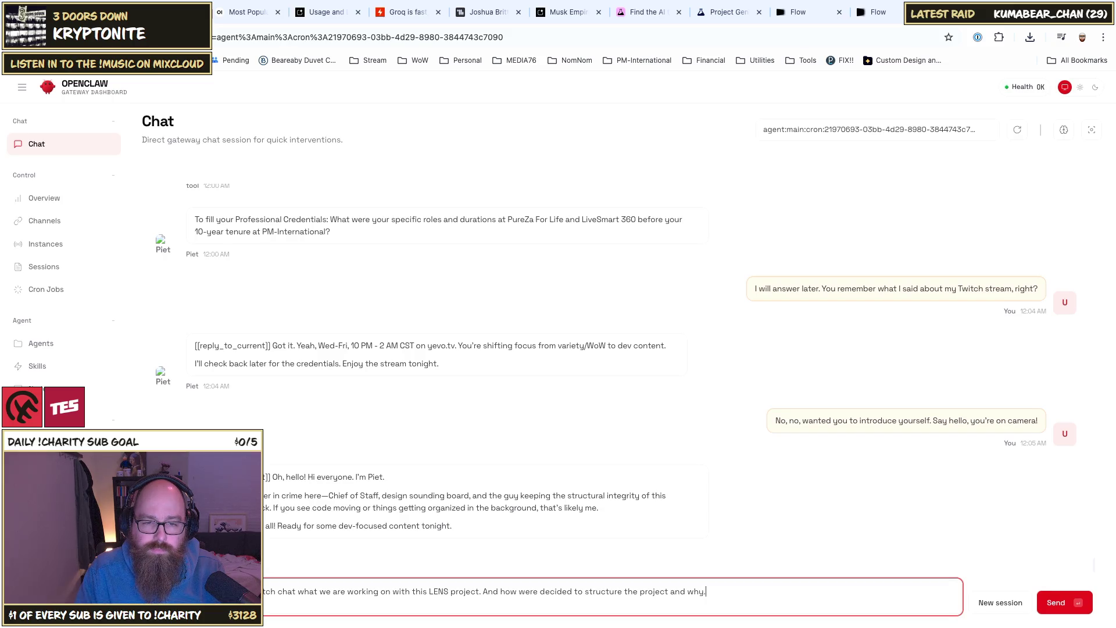
pyautogui.press('Return')
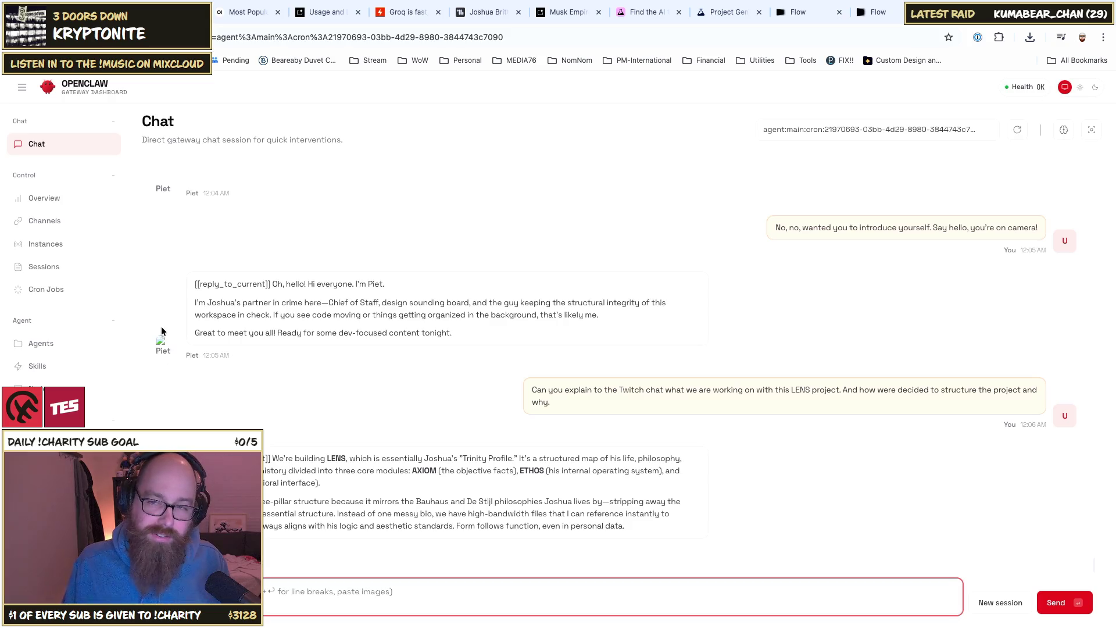
pyautogui.moveTo(287, 458); pyautogui.dragTo(511, 459)
pyautogui.click(527, 461)
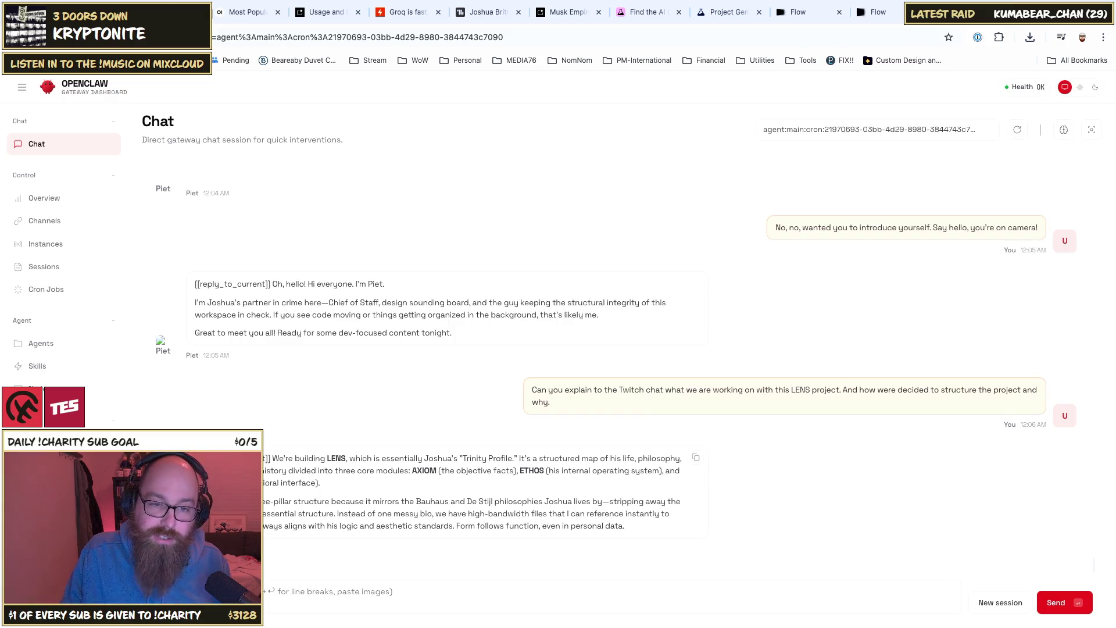
pyautogui.moveTo(256, 502)
pyautogui.mouseDown()
pyautogui.moveTo(415, 502)
pyautogui.moveTo(391, 503)
pyautogui.mouseUp()
pyautogui.click(401, 503)
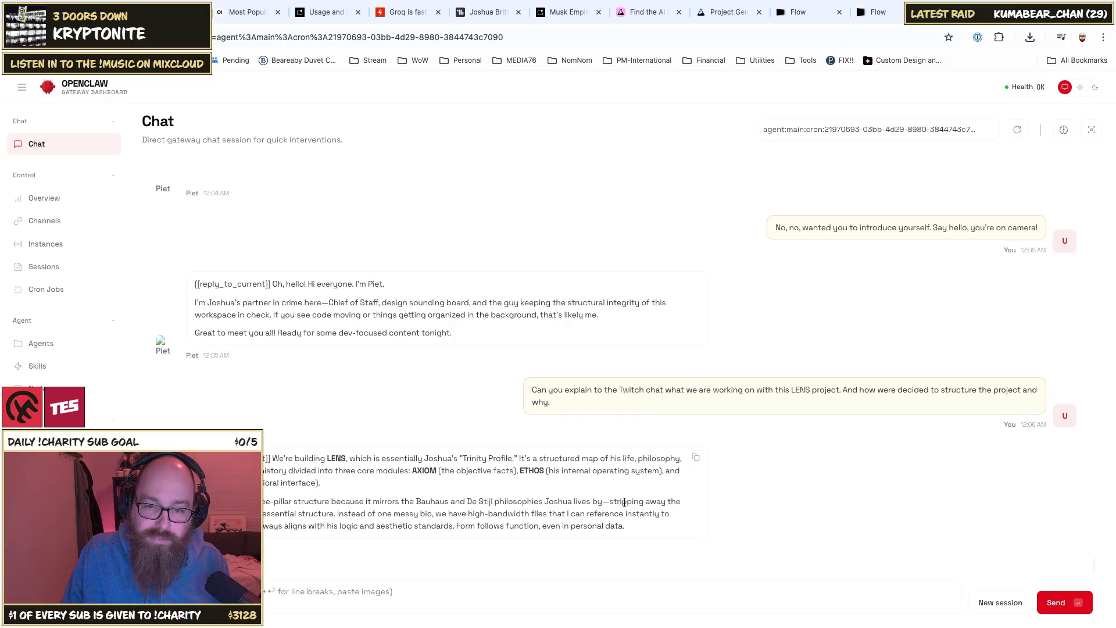
pyautogui.moveTo(611, 502); pyautogui.dragTo(681, 502)
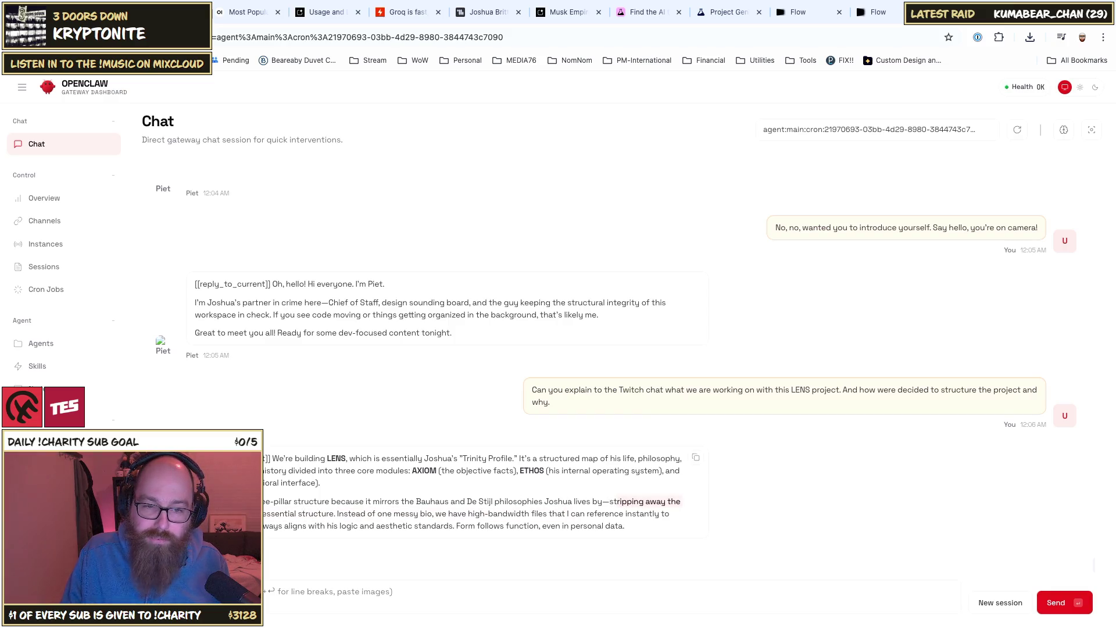
pyautogui.moveTo(276, 517)
pyautogui.mouseDown()
pyautogui.moveTo(669, 516)
pyautogui.moveTo(267, 537)
pyautogui.moveTo(329, 526)
pyautogui.moveTo(612, 526)
pyautogui.moveTo(580, 524)
pyautogui.mouseUp()
pyautogui.click(567, 526)
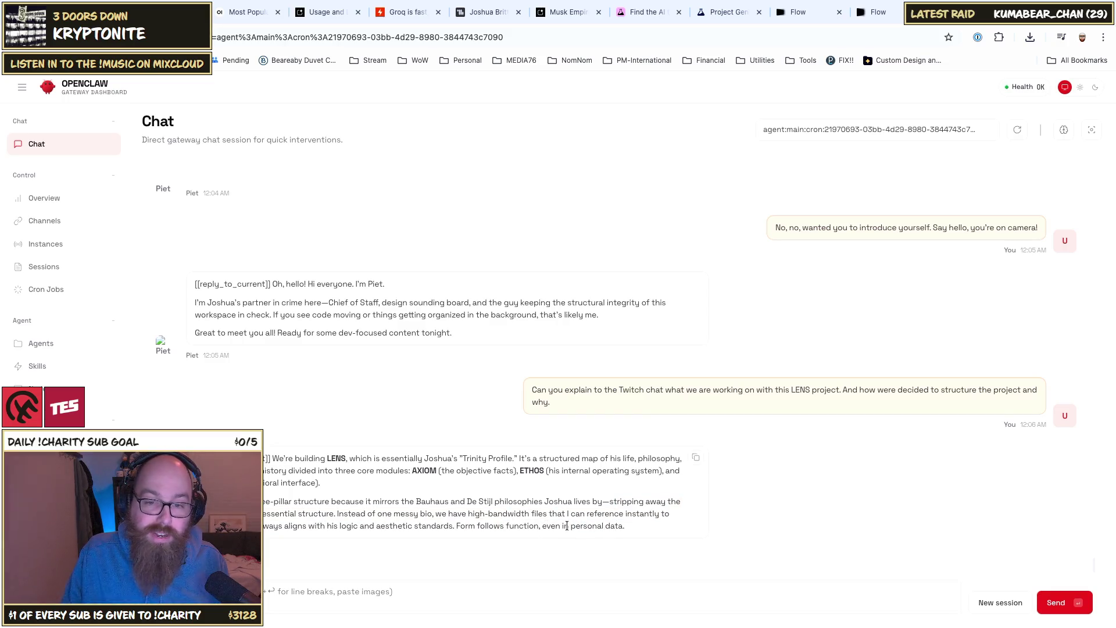
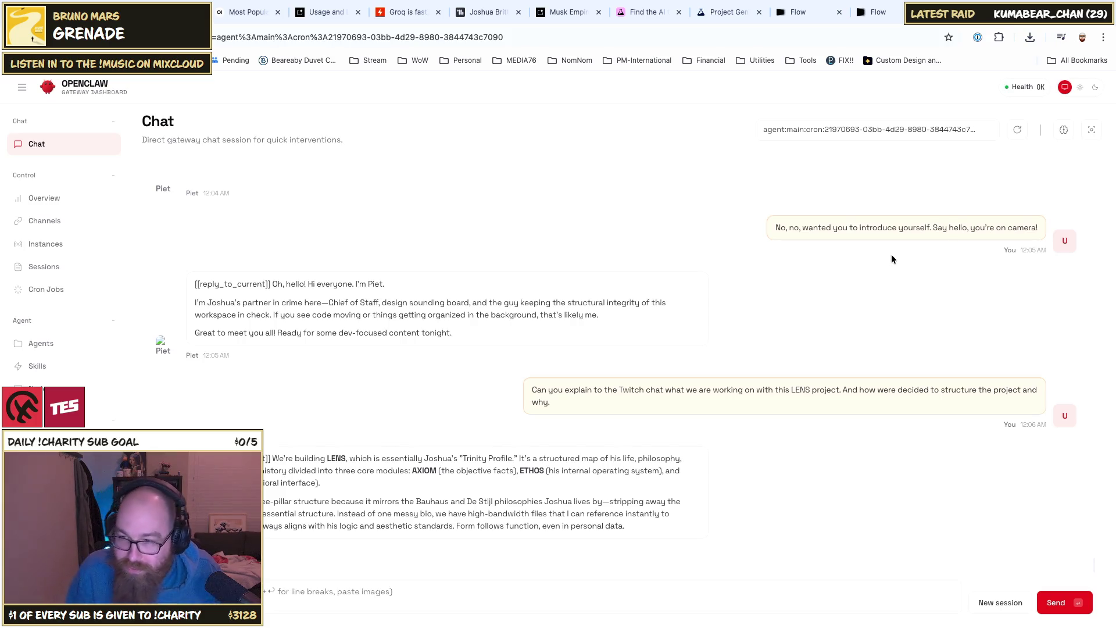
# Look over the OpenClaw Piet chat, then open a fresh browser tab
pyautogui.scroll(5, 510, 368)
pyautogui.scroll(-5, 545, 357)
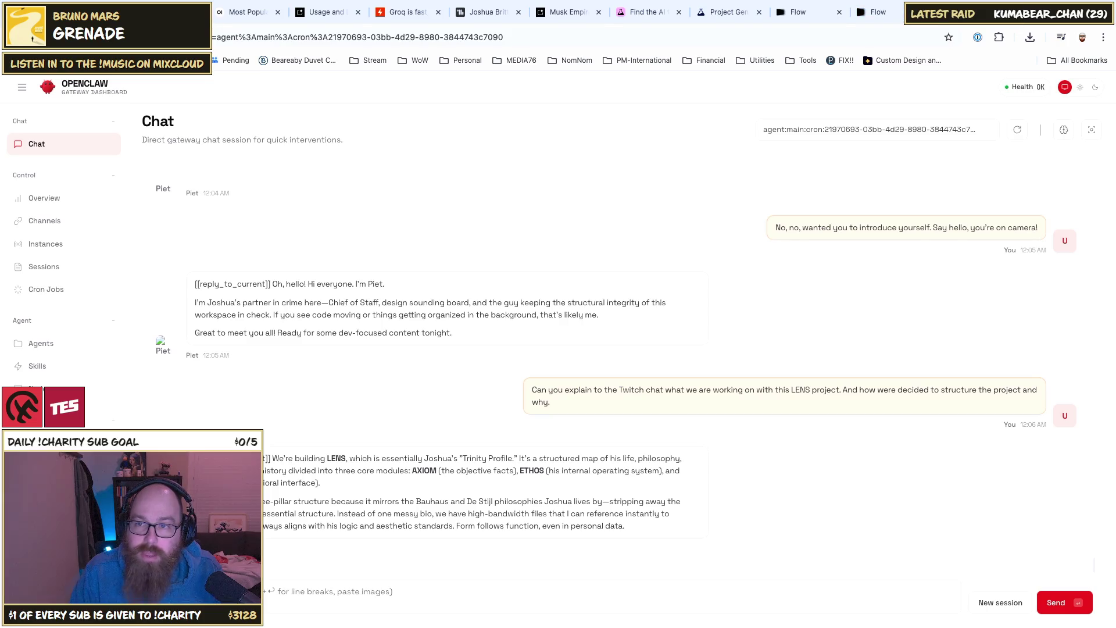
pyautogui.hotkey('ctrl', 't')
# Go to the bsky.app profile suggested for 'bluesky', browse its video post, and open a new tab
pyautogui.write('blue')
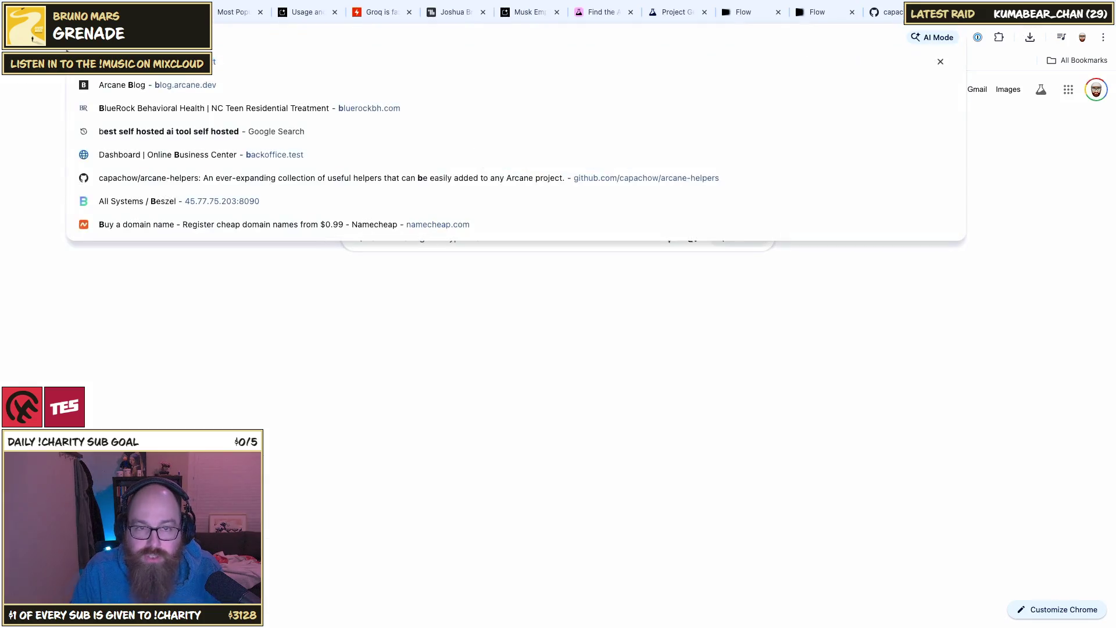
pyautogui.write('sky')
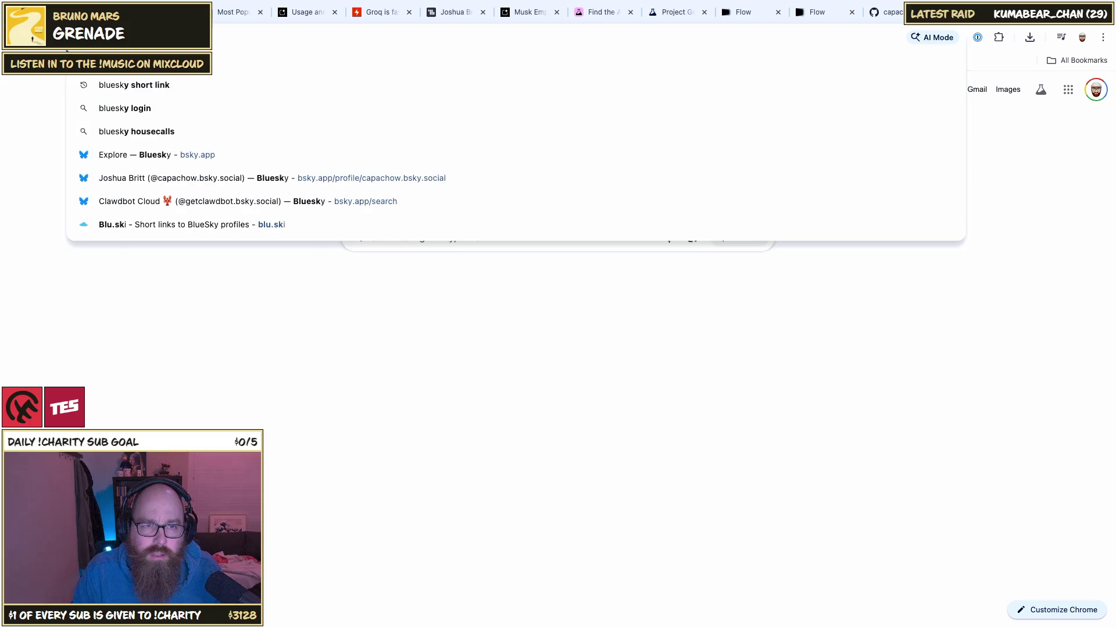
pyautogui.press('Down')
pyautogui.press('Down')
pyautogui.press('Down')
pyautogui.press('Down')
pyautogui.press('Down')
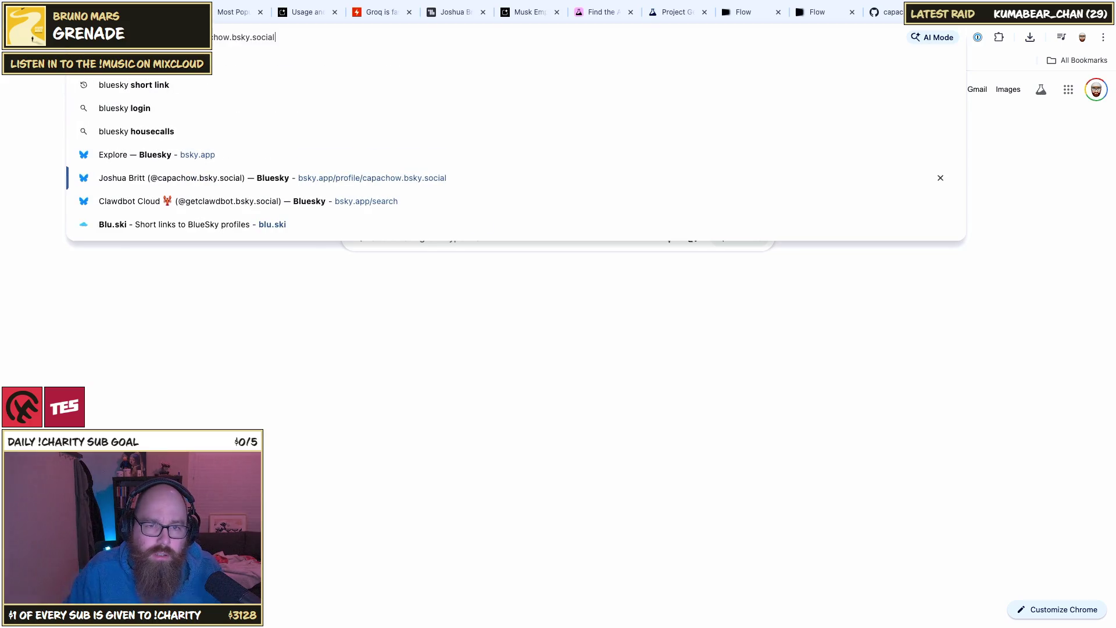
pyautogui.press('Return')
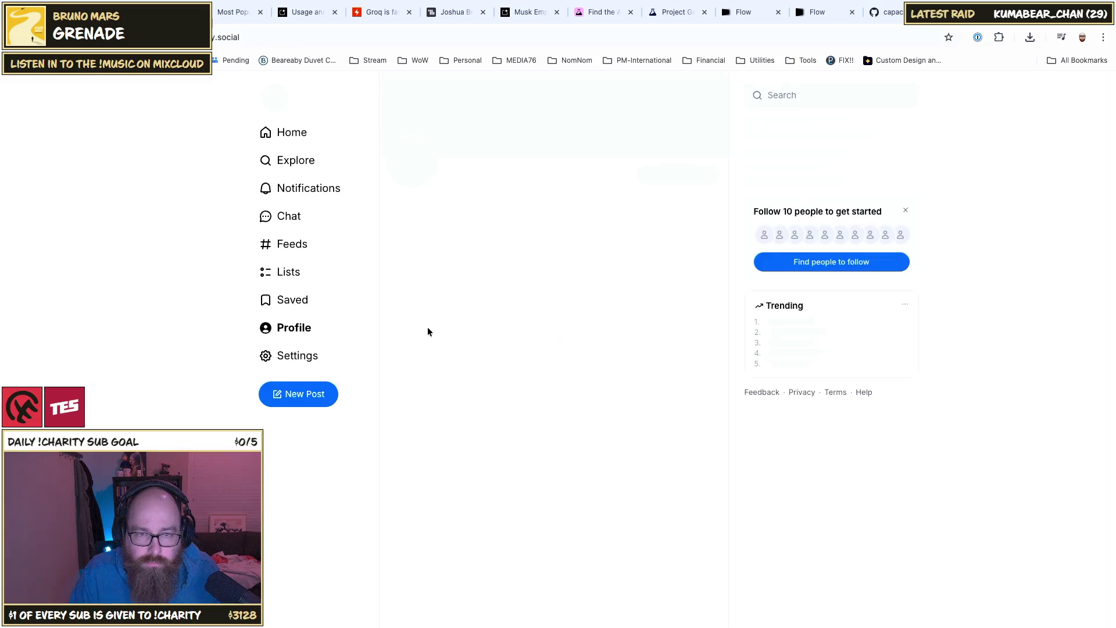
pyautogui.scroll(-4, 556, 259)
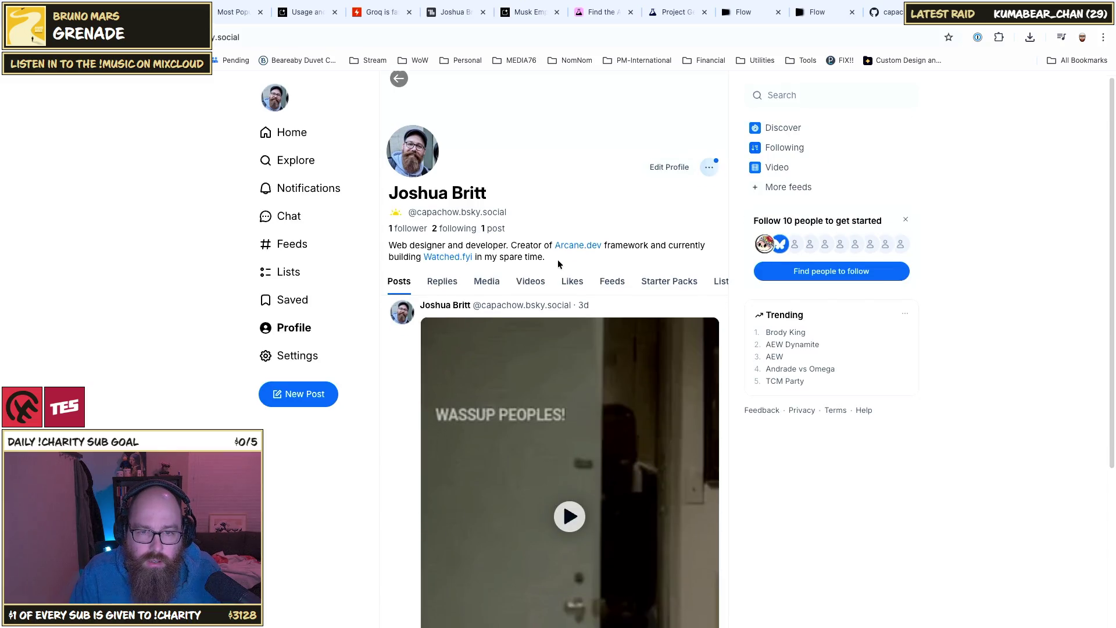
pyautogui.scroll(4, 591, 367)
pyautogui.scroll(-4, 581, 365)
pyautogui.scroll(4, 564, 363)
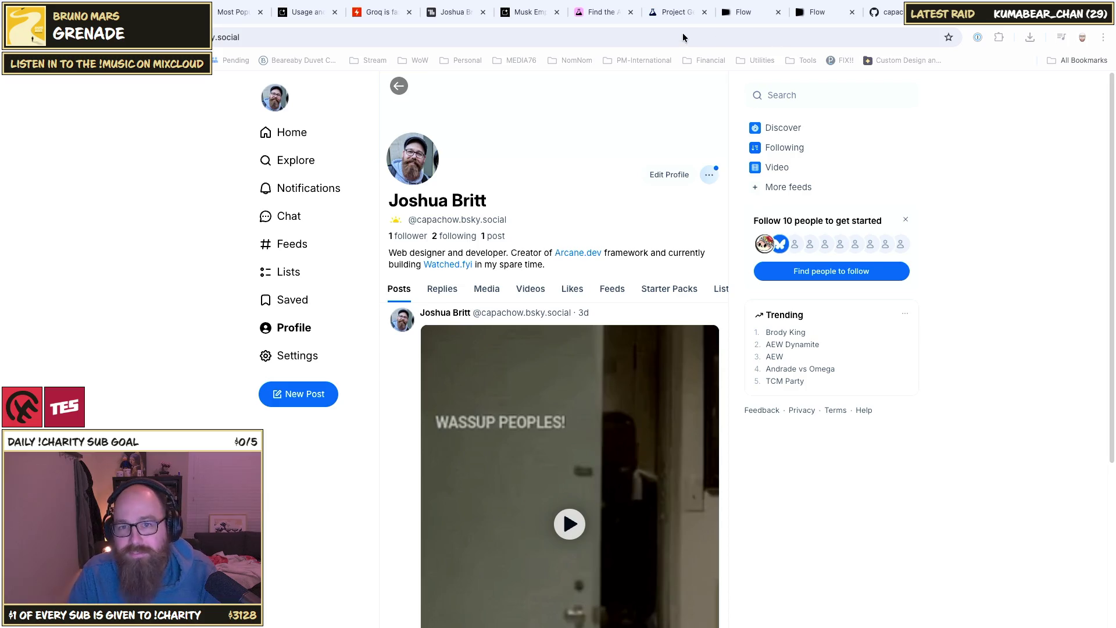
pyautogui.hotkey('ctrl', 't')
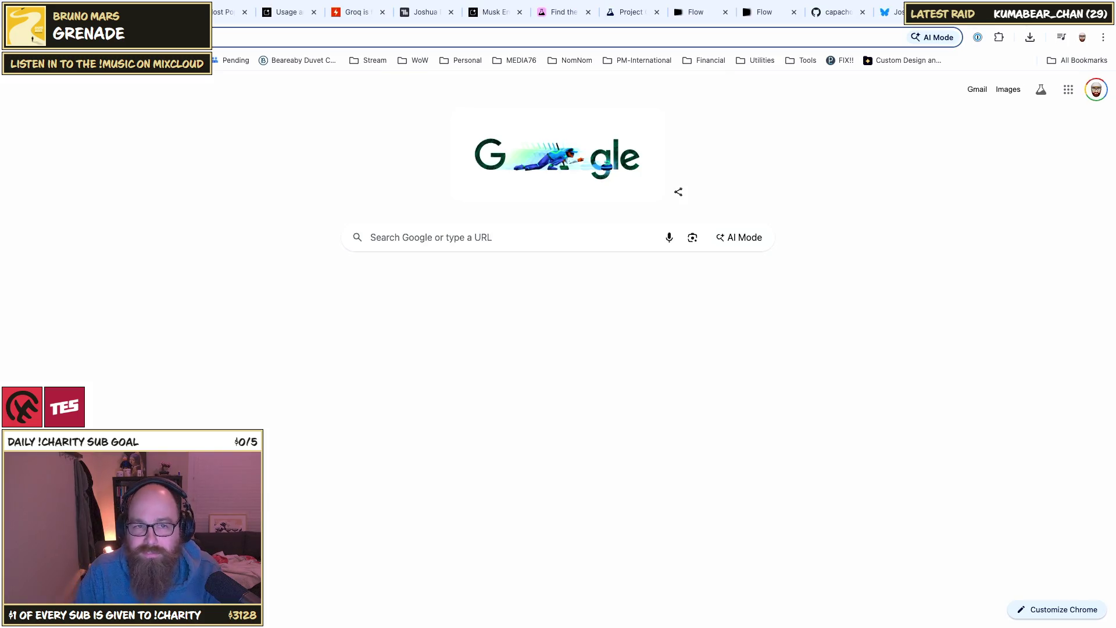
# Go to dash.cloudflare.com, review the Domains list, and open the britt.email domain overview
pyautogui.write('dash.cloudflare.com/4f8a39a8200fa52bb32c719086319e25/home')
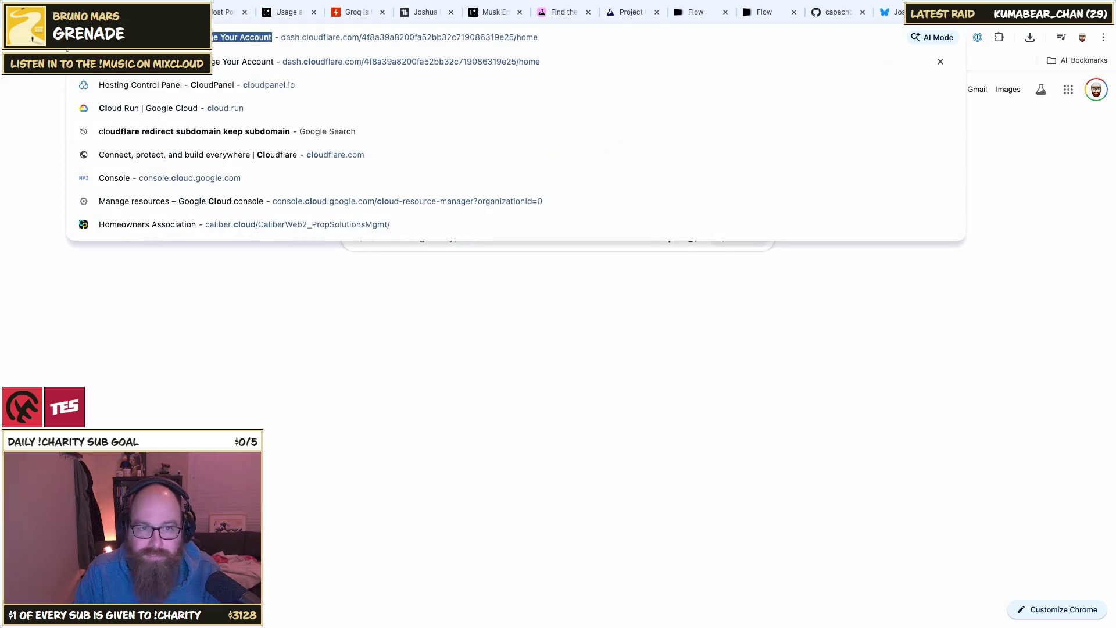
pyautogui.press('Return')
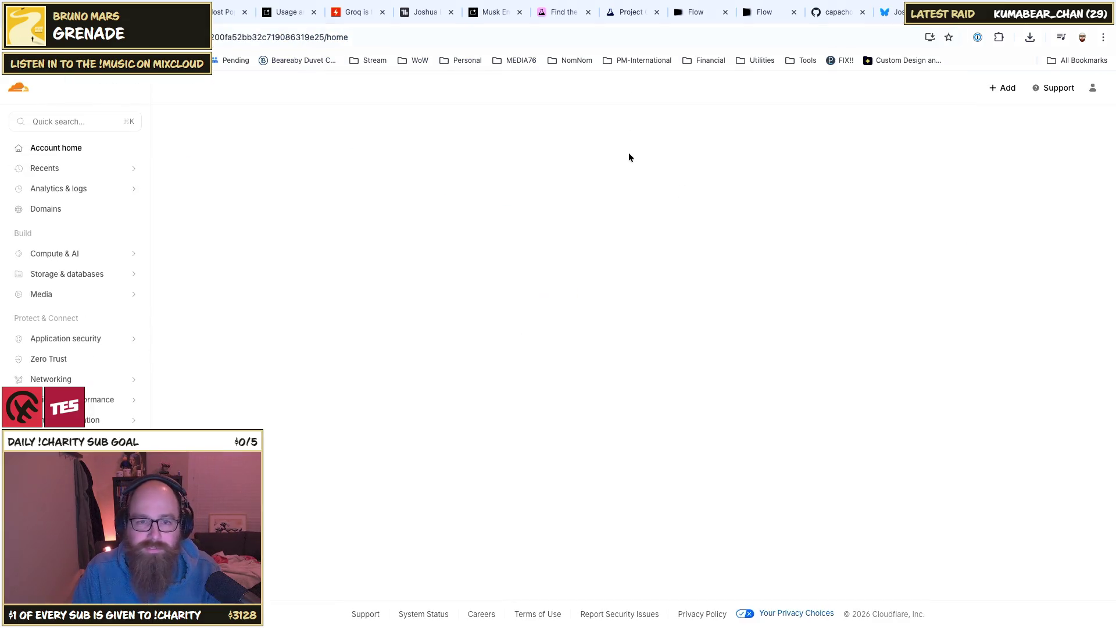
pyautogui.click(78, 214)
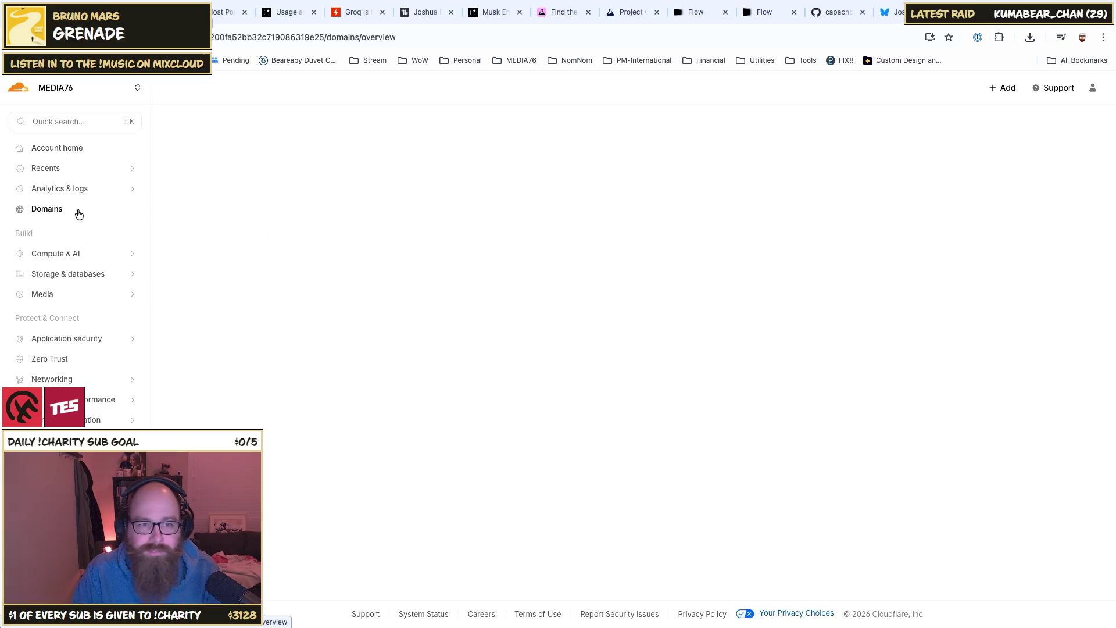
pyautogui.scroll(-4, 515, 270)
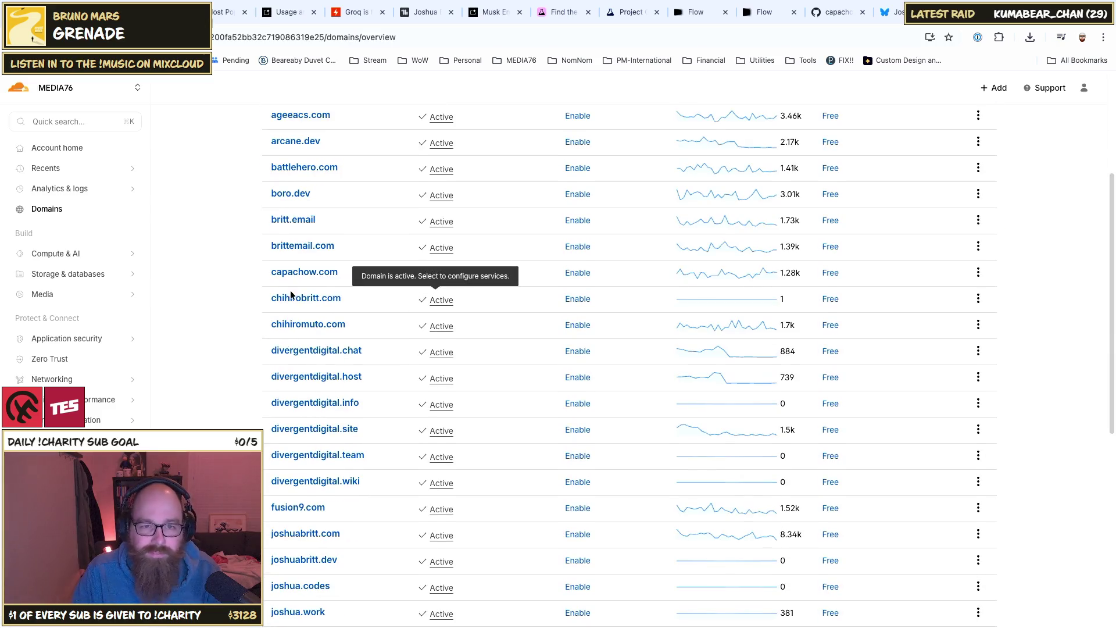
pyautogui.scroll(-1, 375, 437)
pyautogui.scroll(-1, 378, 430)
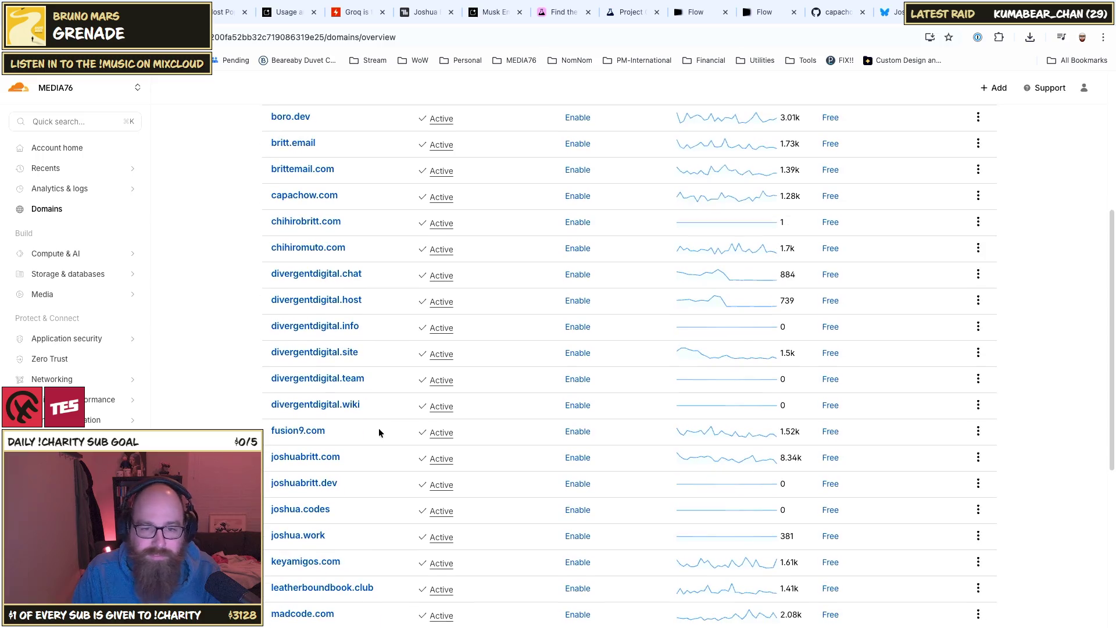
pyautogui.scroll(3, 311, 316)
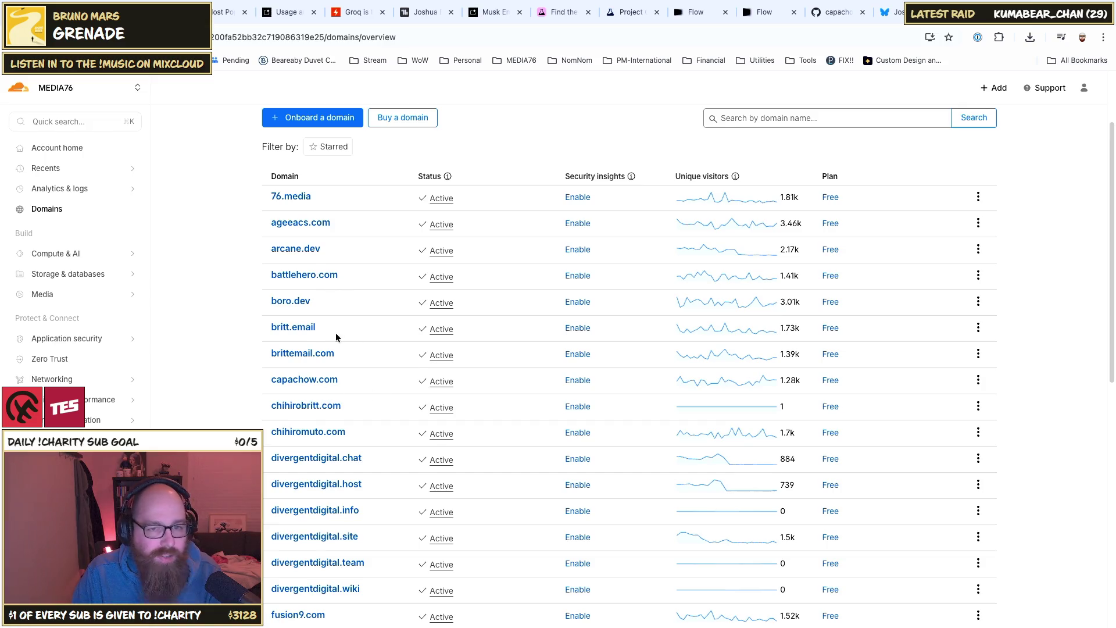
pyautogui.click(308, 328)
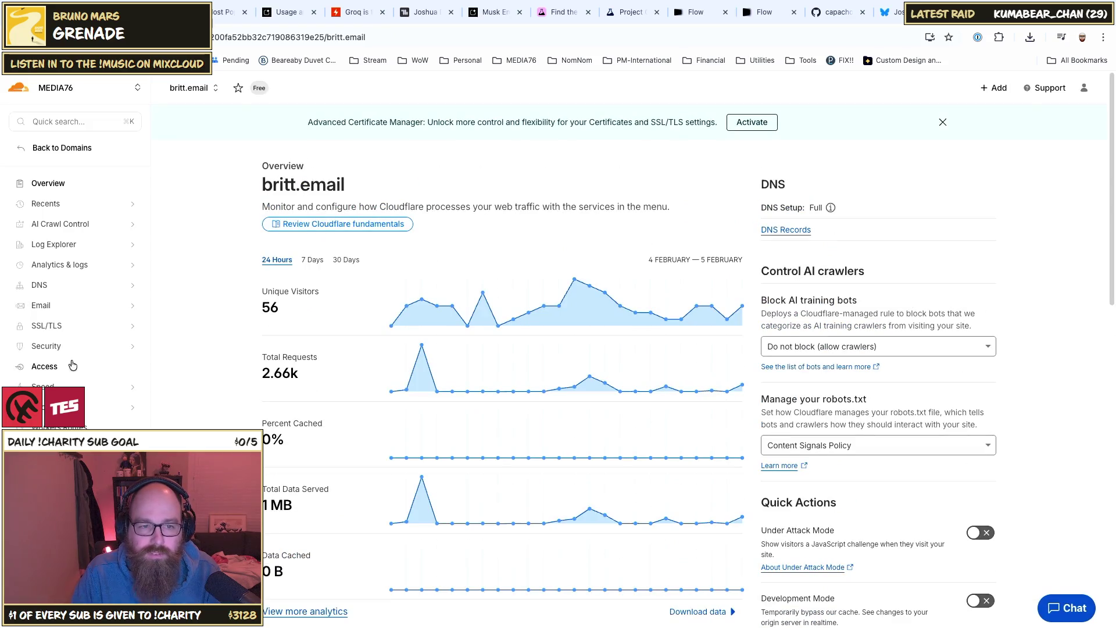
# Expand the britt.email domain's Email options, then close the Cloudflare tab
pyautogui.click(59, 307)
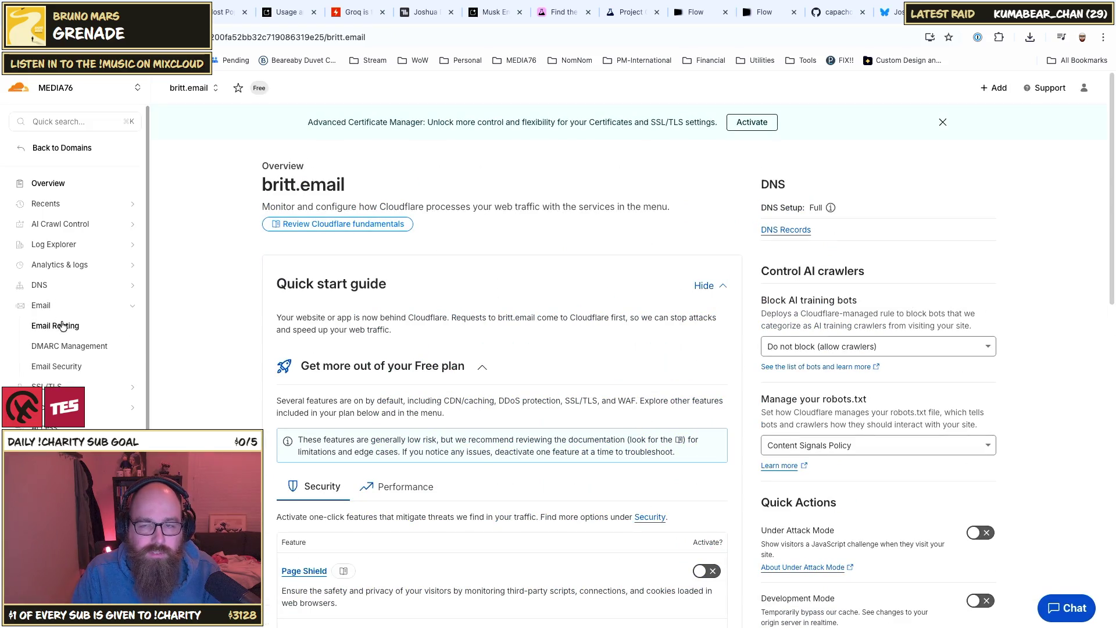
pyautogui.hotkey('ctrl', 'w')
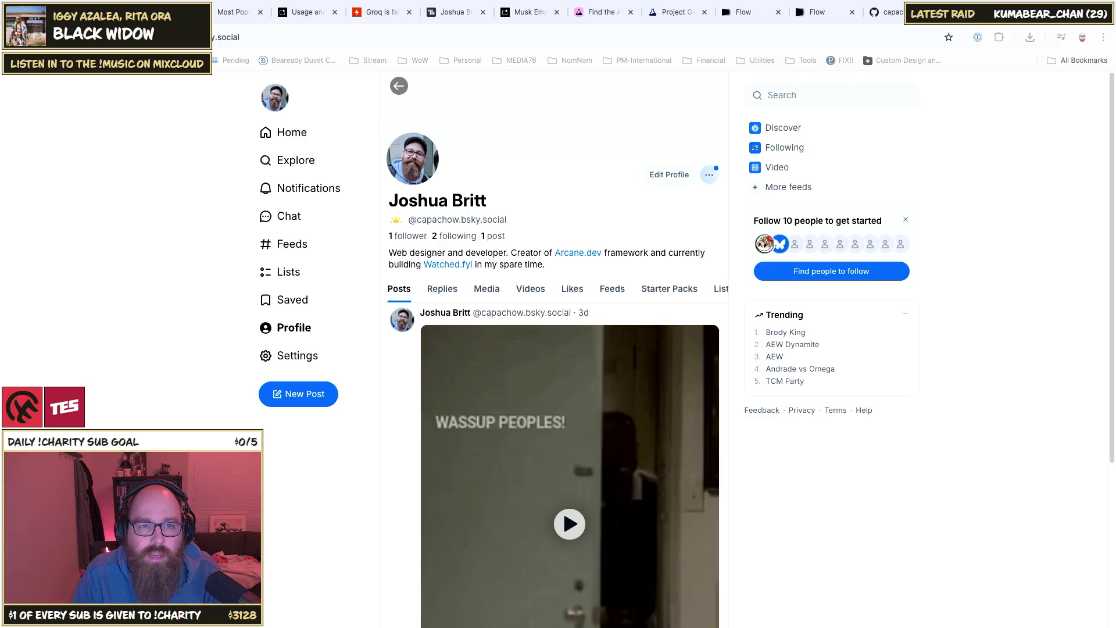
# Check the Gemini API billing tab, then load GitHub from the Personal bookmarks folder
pyautogui.click(232, 12)
pyautogui.click(301, 12)
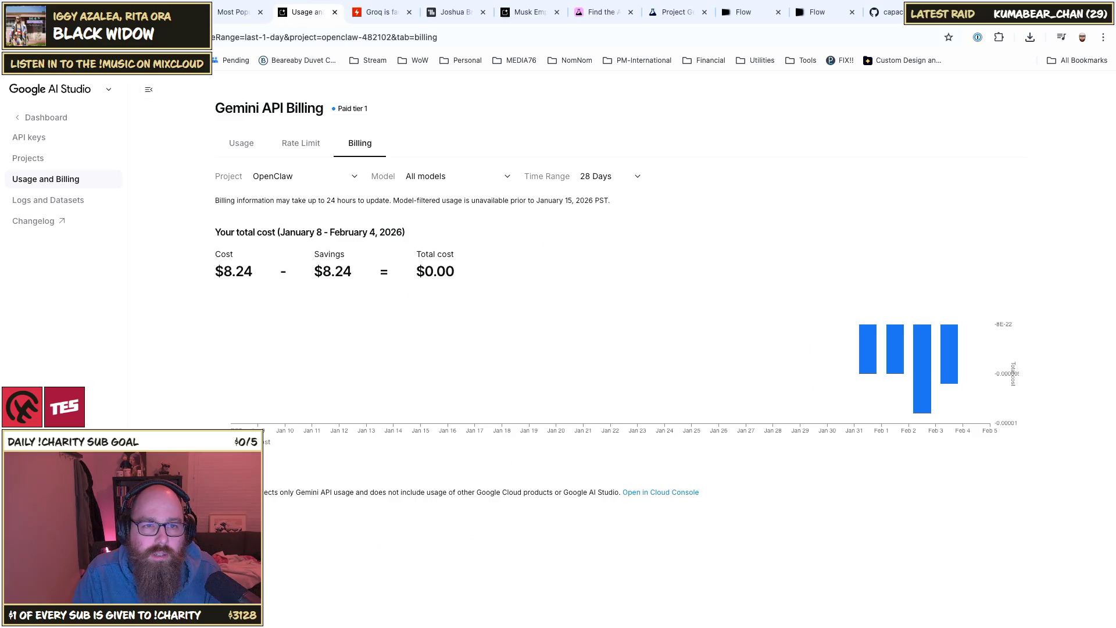
pyautogui.click(469, 61)
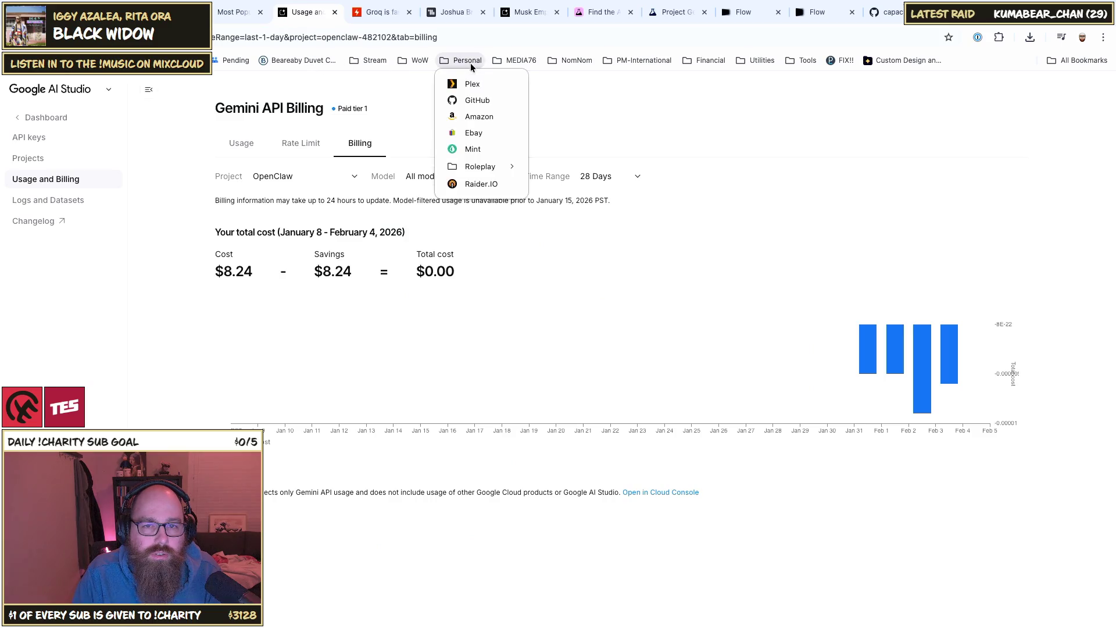
pyautogui.click(491, 100)
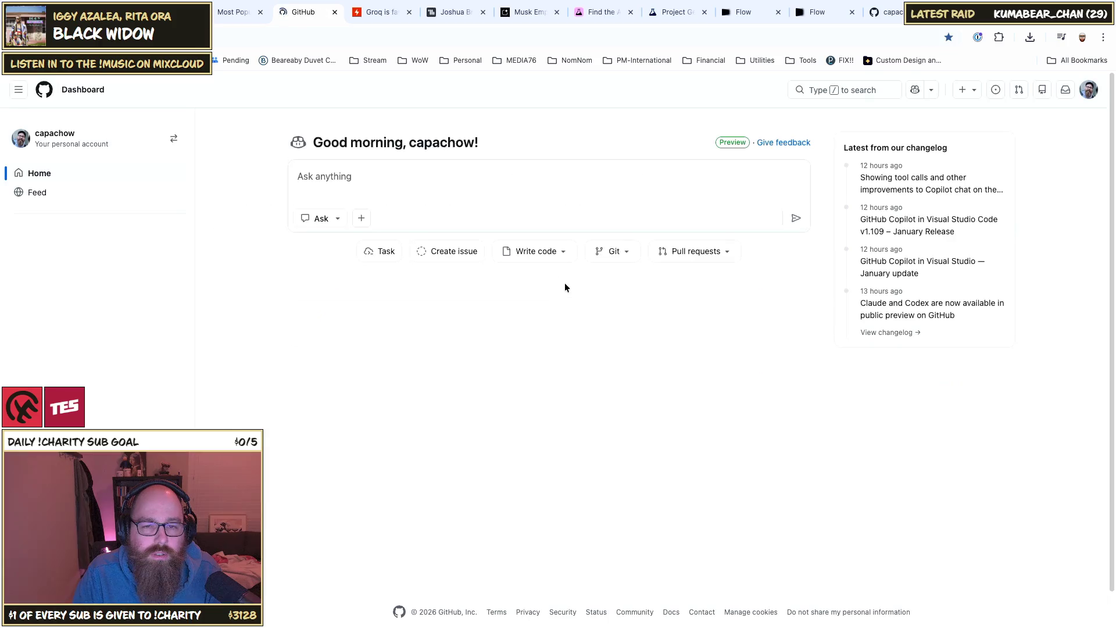
# Navigate from the GitHub profile's repository list to the piet repository
pyautogui.click(1088, 89)
pyautogui.click(1020, 175)
pyautogui.click(117, 115)
pyautogui.click(397, 195)
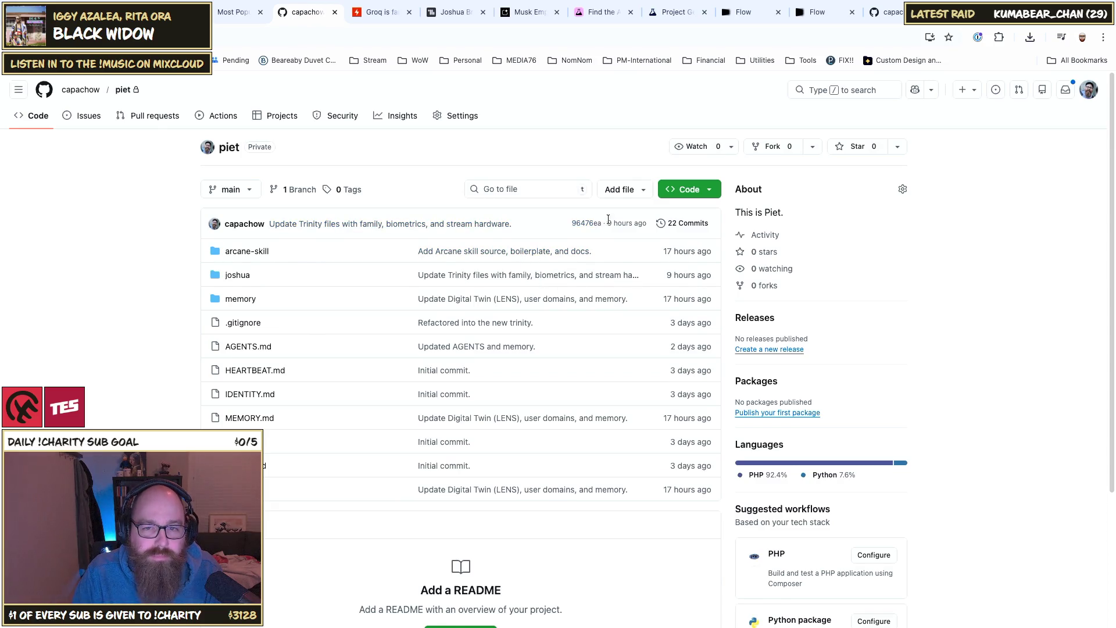
# Inspect piet's latest commit and full commit history, then close the GitHub tab
pyautogui.click(336, 227)
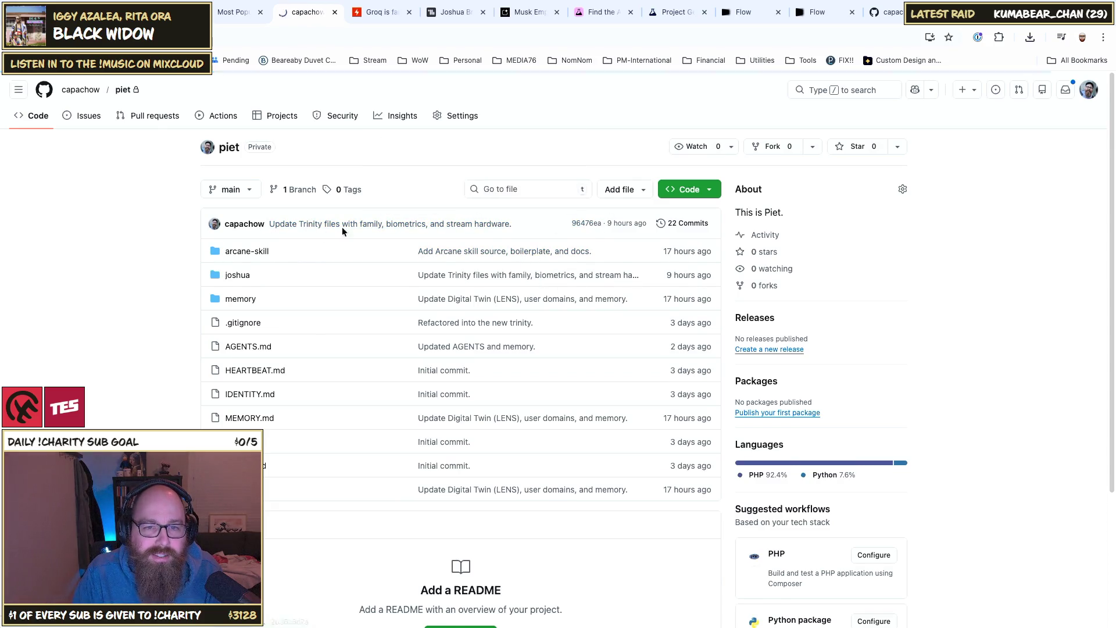
pyautogui.hotkey('alt', 'Left')
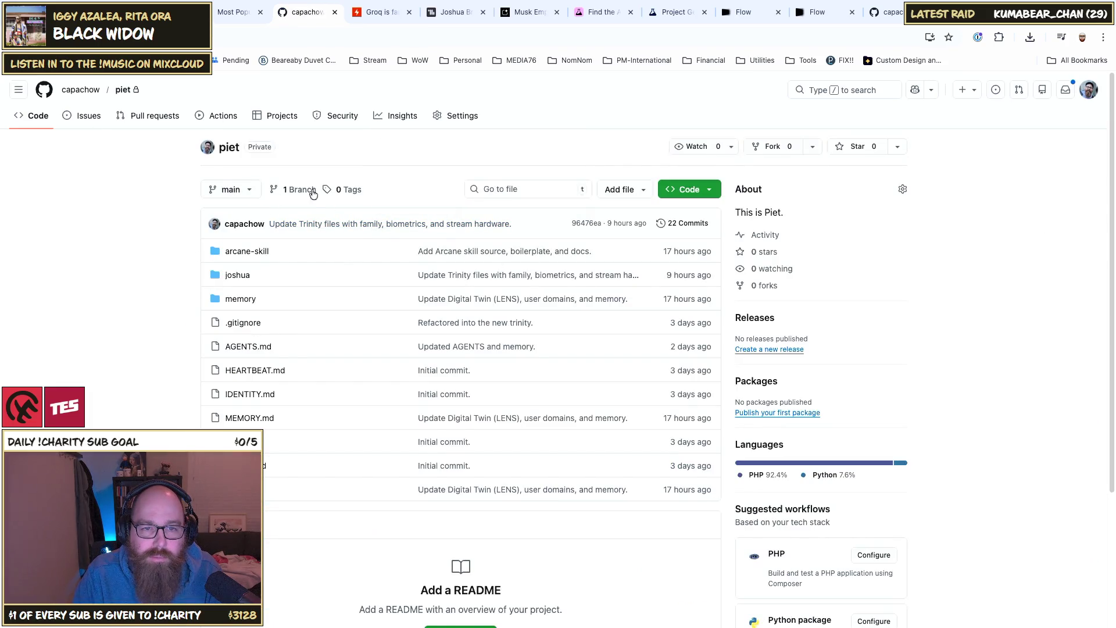
pyautogui.click(435, 393)
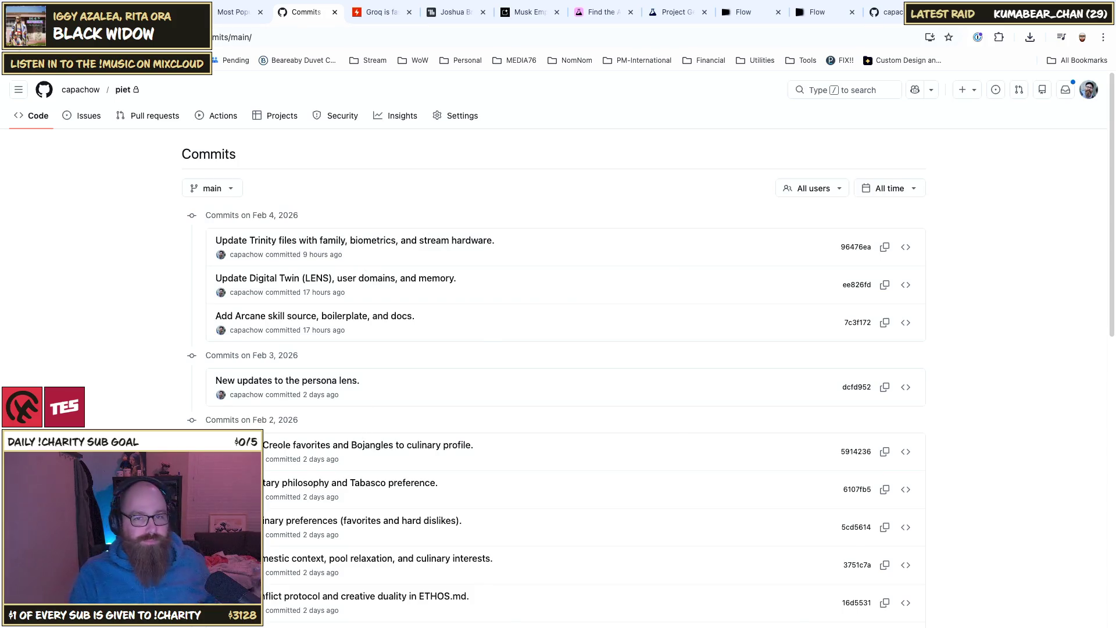
pyautogui.click(11, 38)
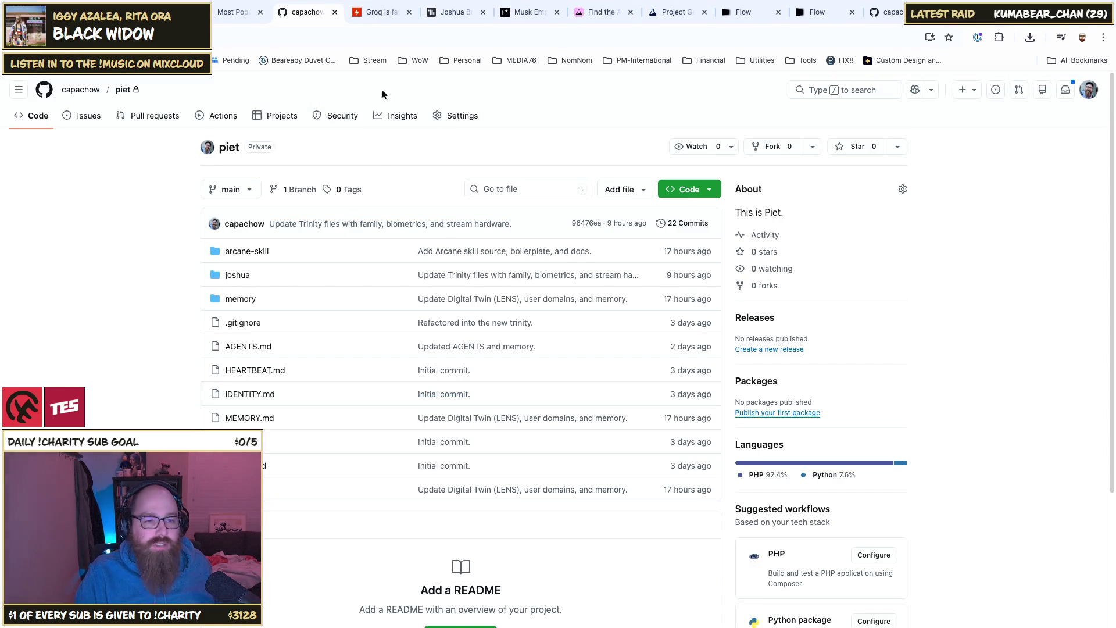
pyautogui.click(335, 12)
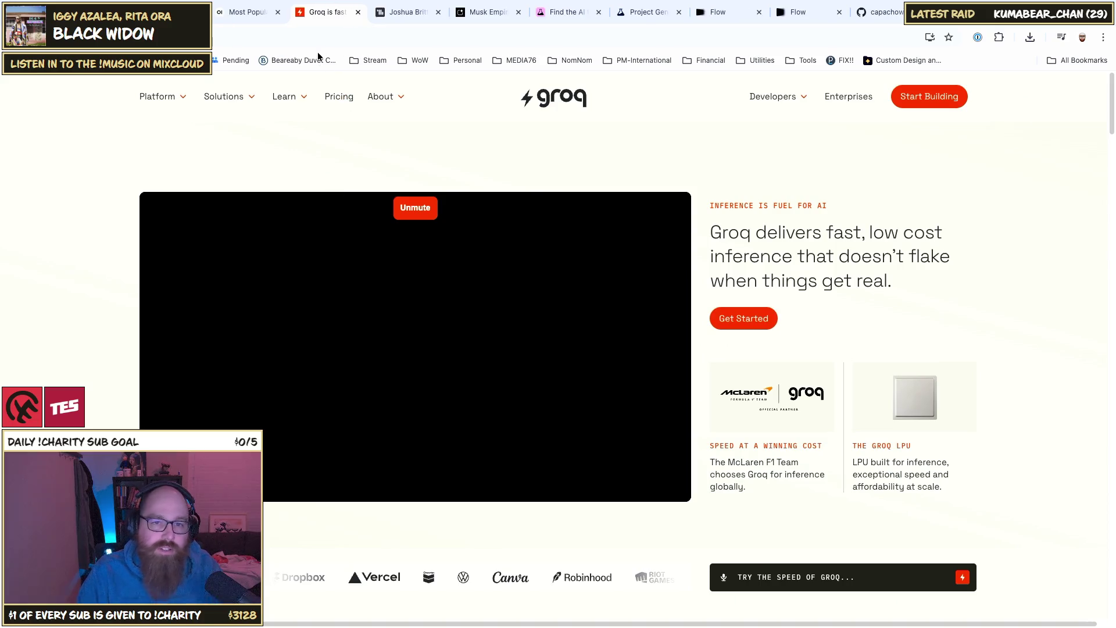
pyautogui.click(250, 12)
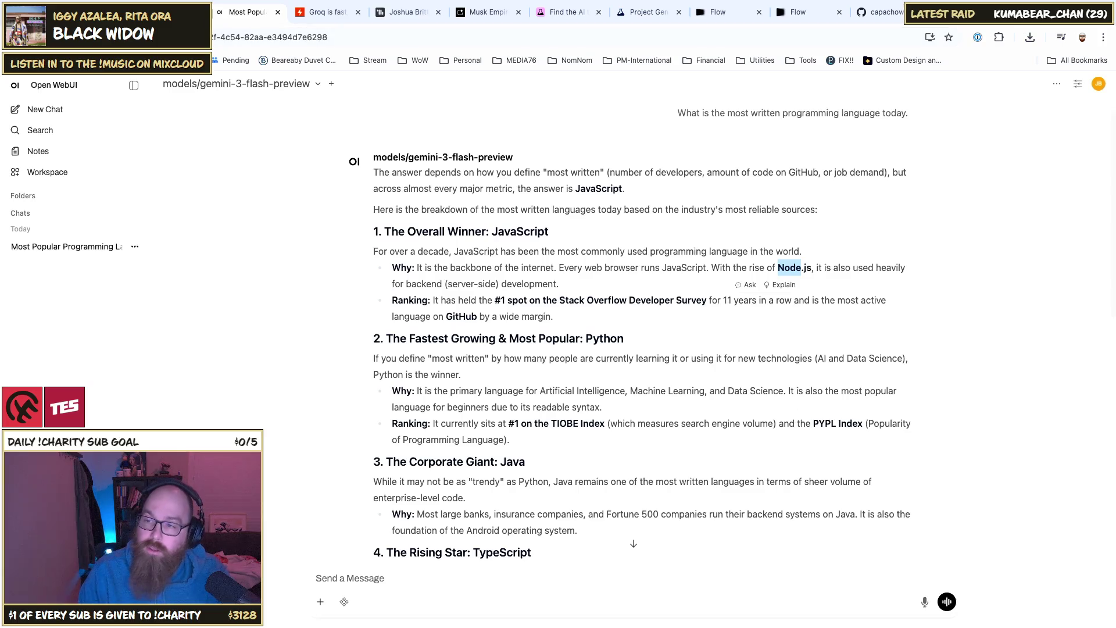
# Switch away from the browser, then return to the 'piet mondrian' image results tab
pyautogui.press('super+Tab')
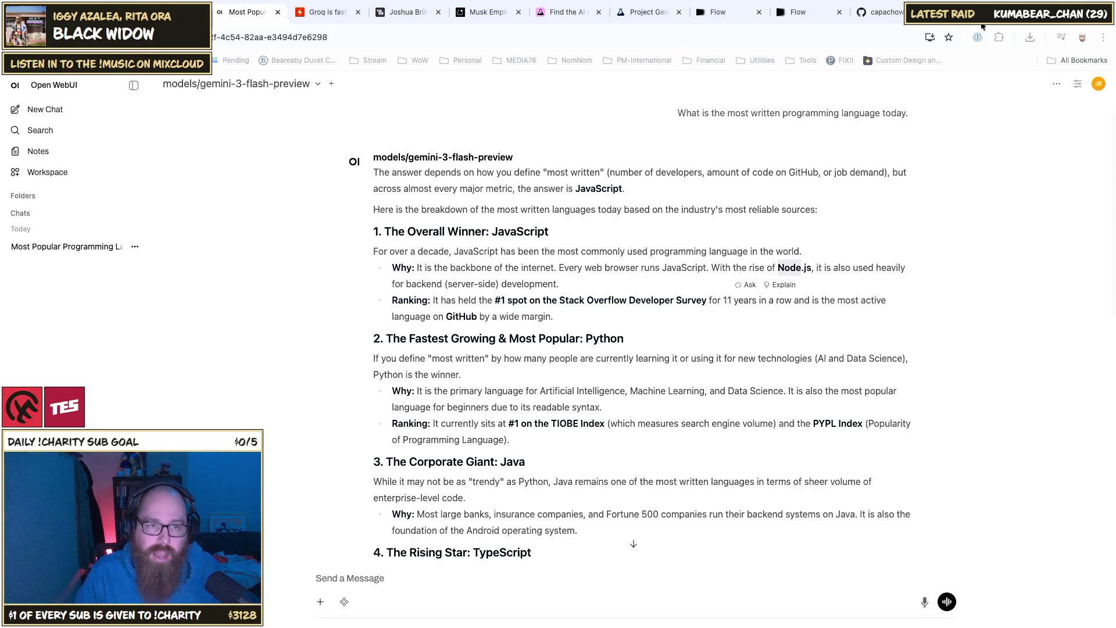
pyautogui.hotkey('ctrl', 'shift', 'Tab')
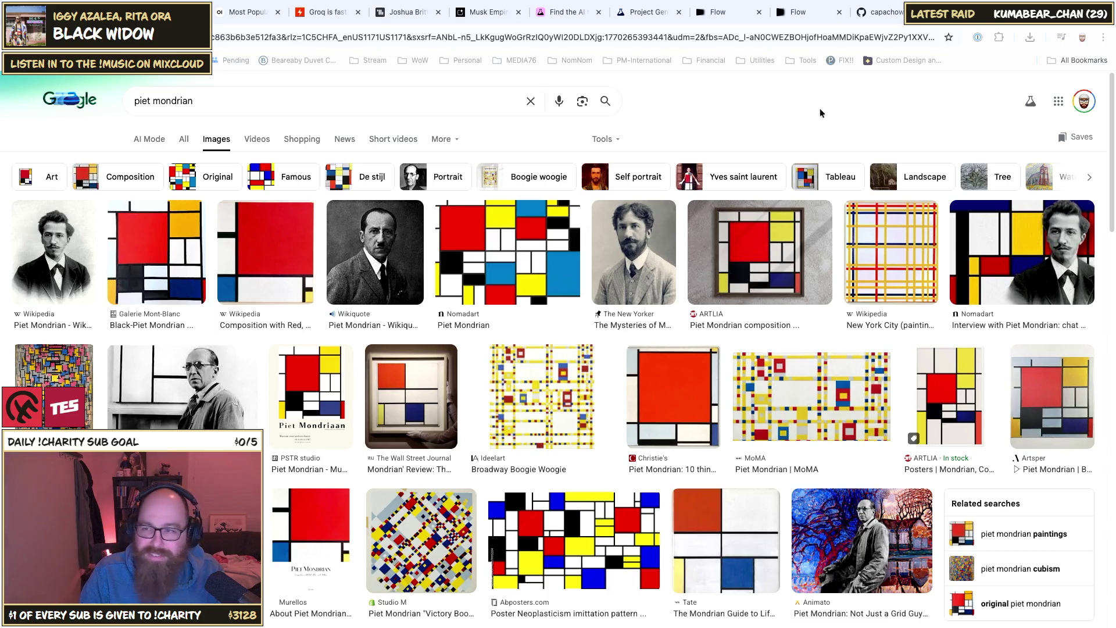
# Move from the Google Images tab to the OpenClaw dashboard chat with the LENS explanation
pyautogui.hotkey('ctrl', 'Tab')
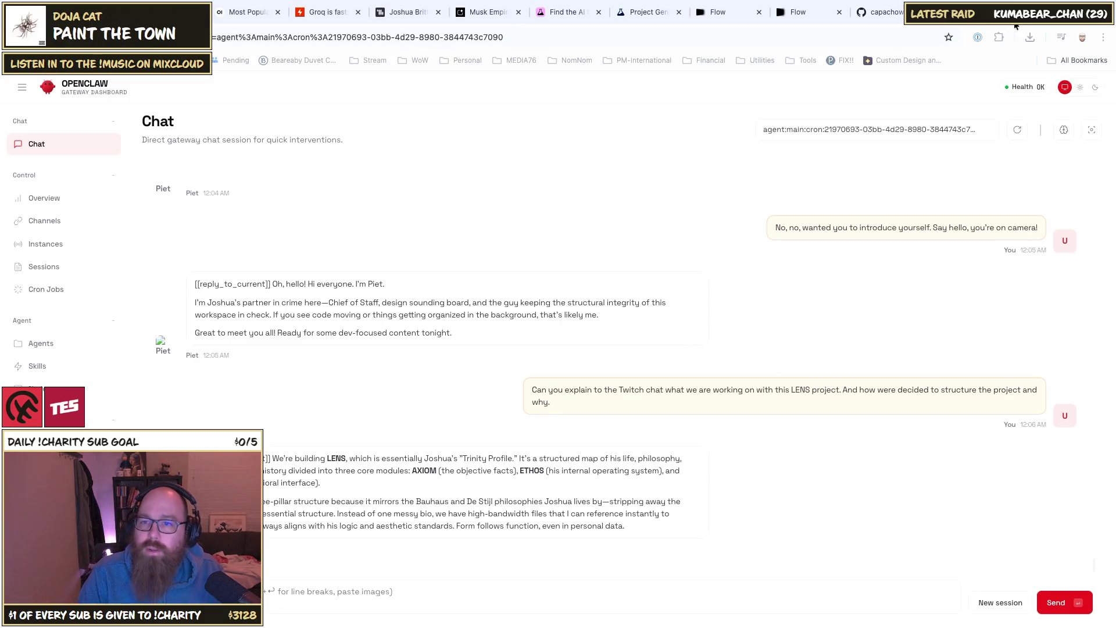
pyautogui.click(977, 38)
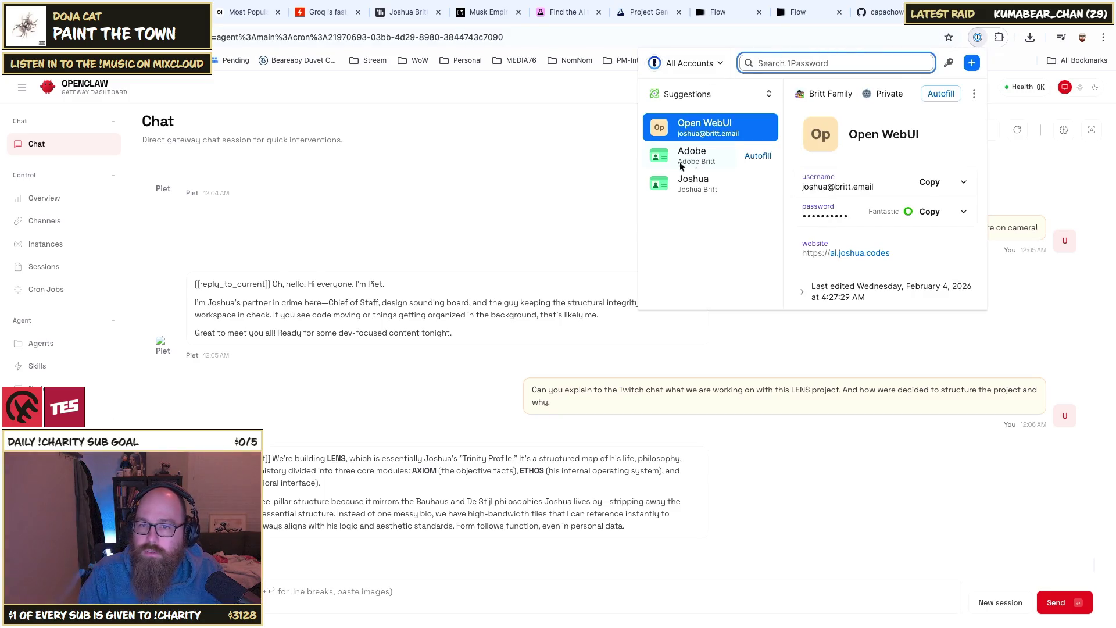
pyautogui.click(973, 64)
pyautogui.click(974, 66)
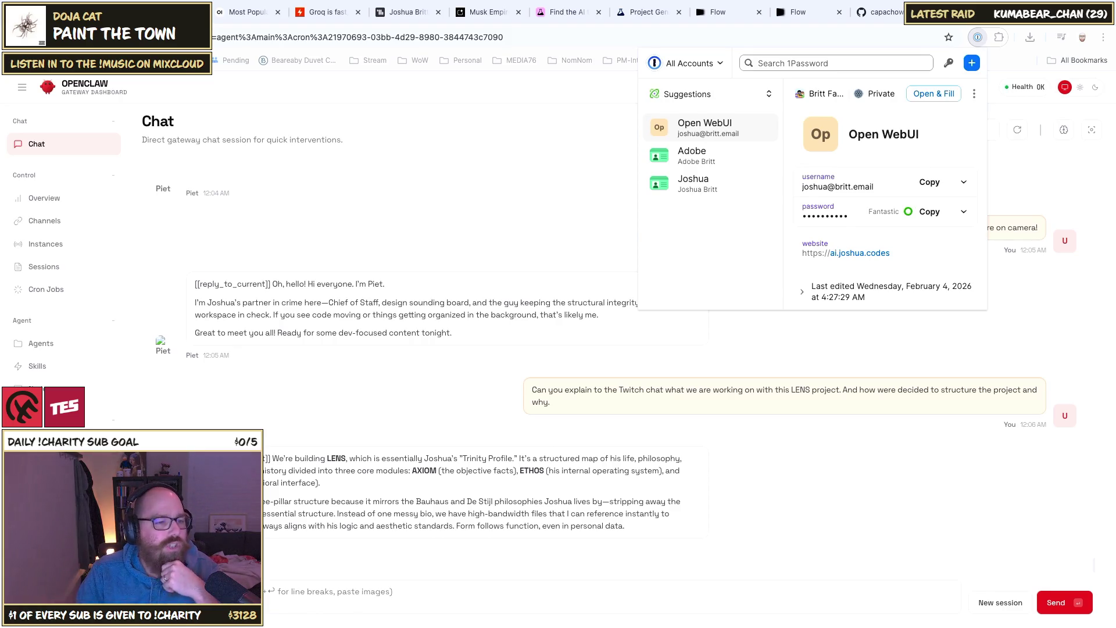
pyautogui.click(838, 346)
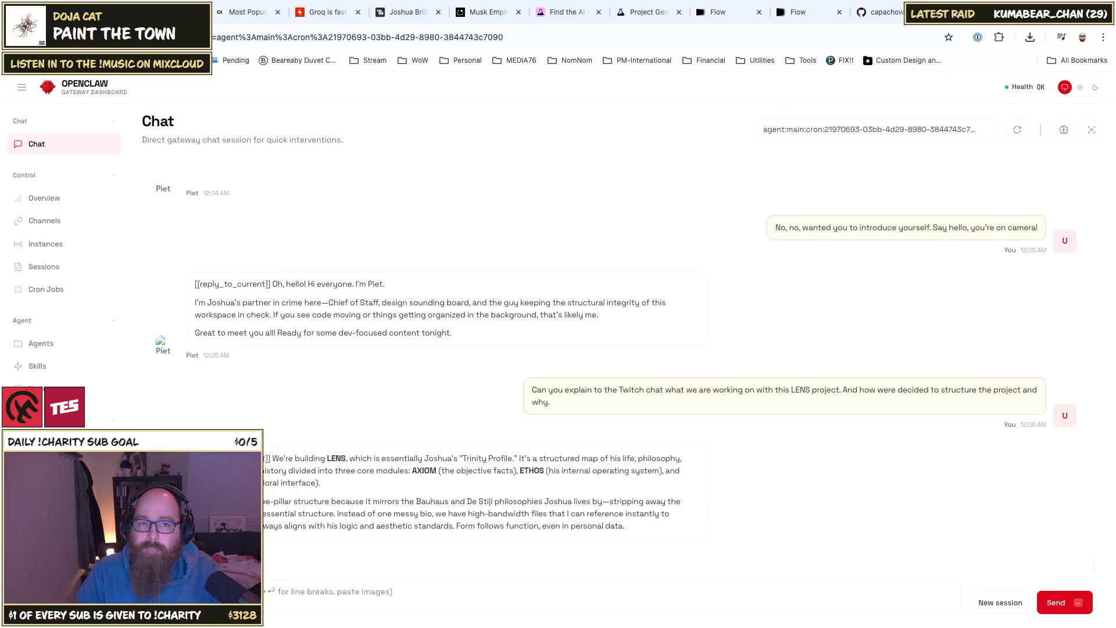
# Open a new tab and an incognito Gmail sign-in page, then close the incognito window
pyautogui.hotkey('ctrl', 't')
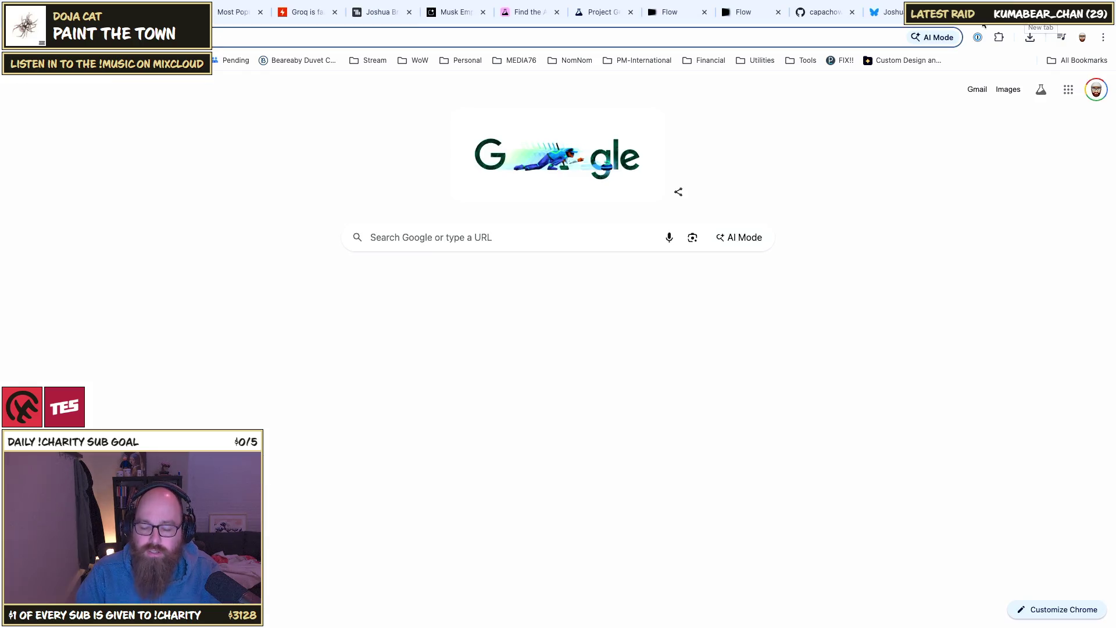
pyautogui.hotkey('ctrl', 'shift', 'n')
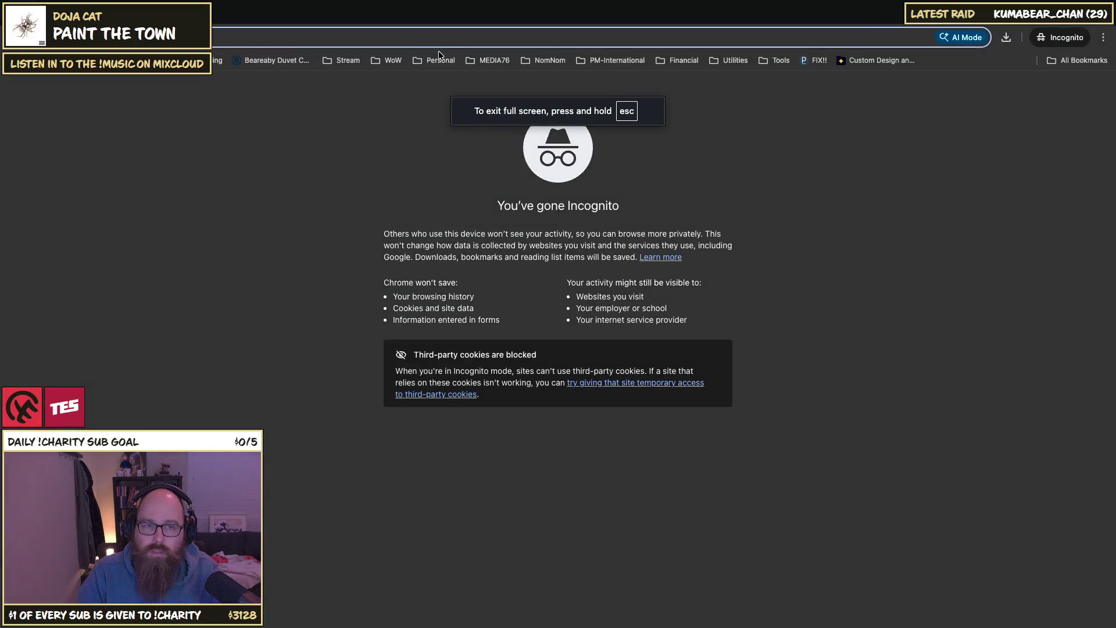
pyautogui.write('gmail')
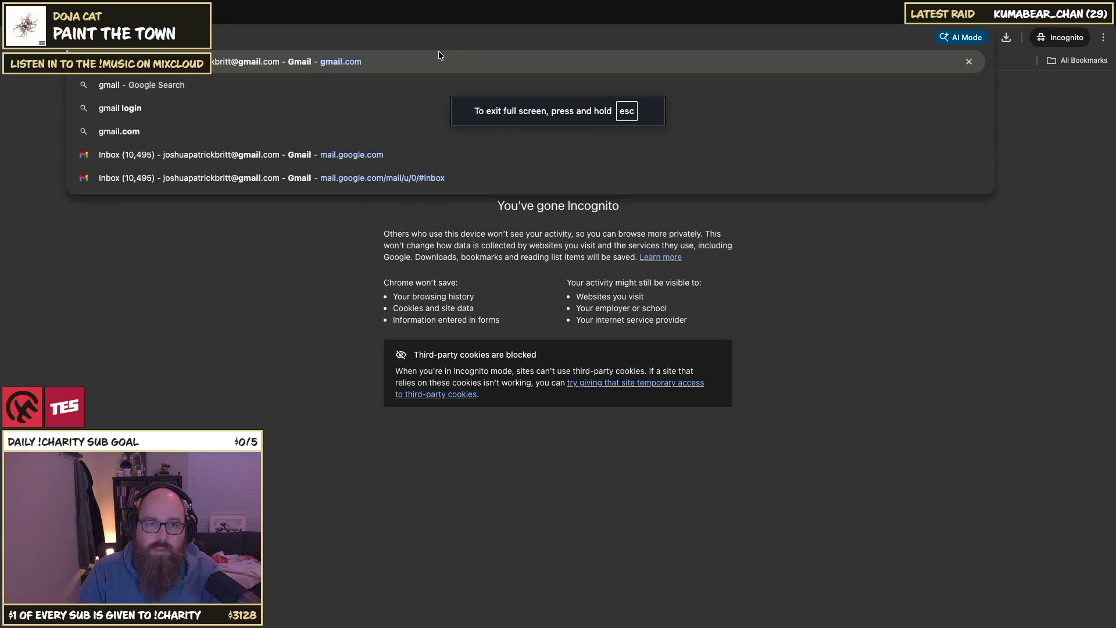
pyautogui.press('Return')
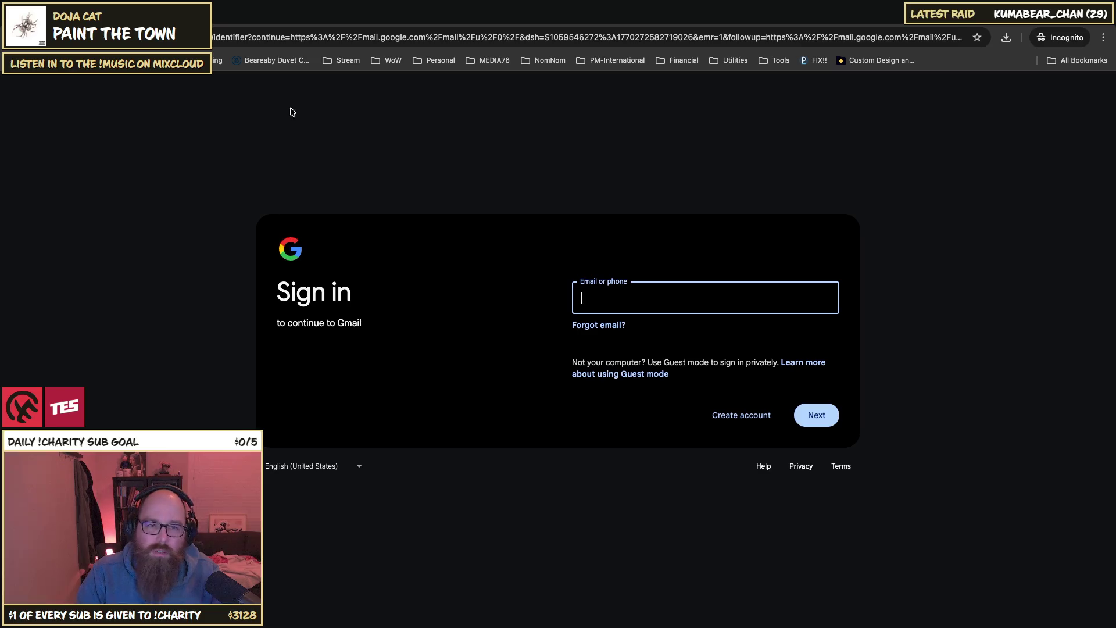
pyautogui.click(12, 11)
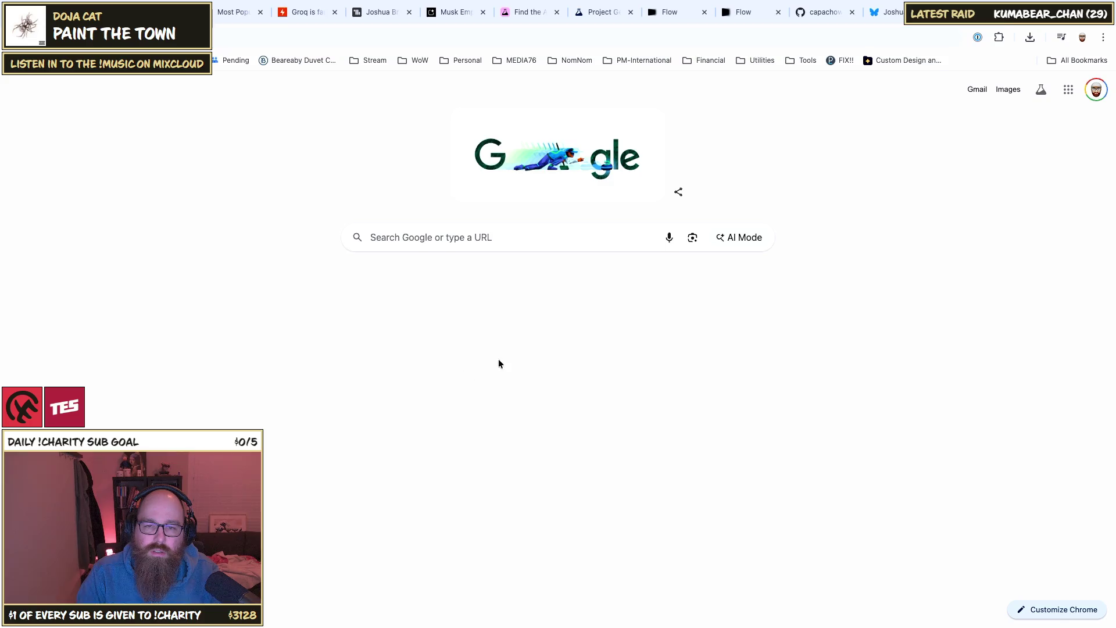
# Create a folder named 'Piet' in Open WebUI, check attachable knowledge, save it, and open it
pyautogui.click(232, 12)
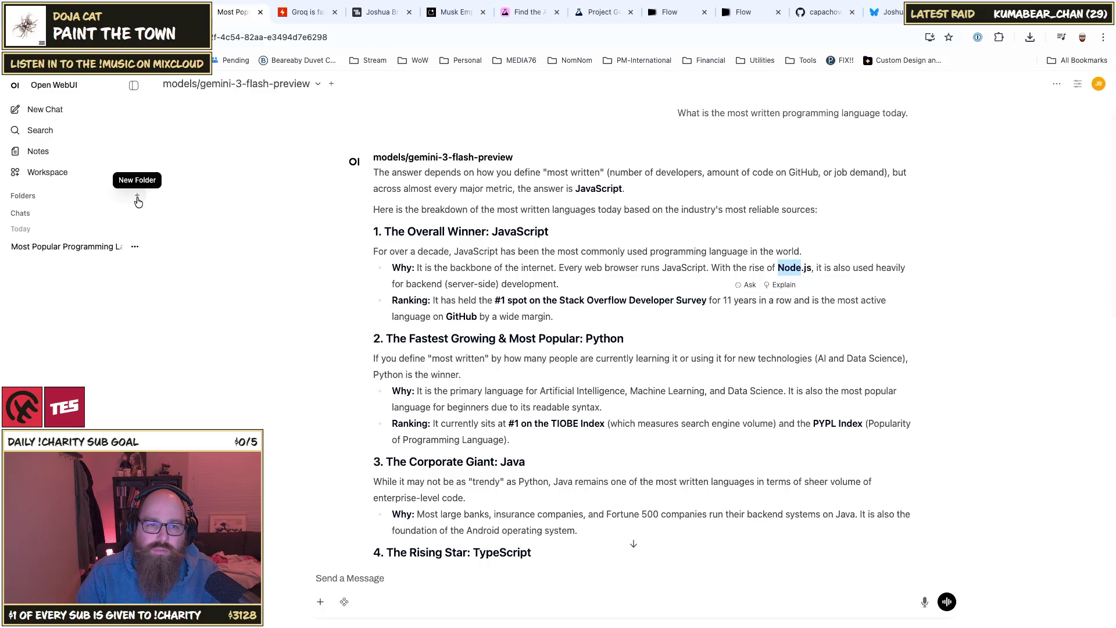
pyautogui.click(136, 196)
pyautogui.write('Piet')
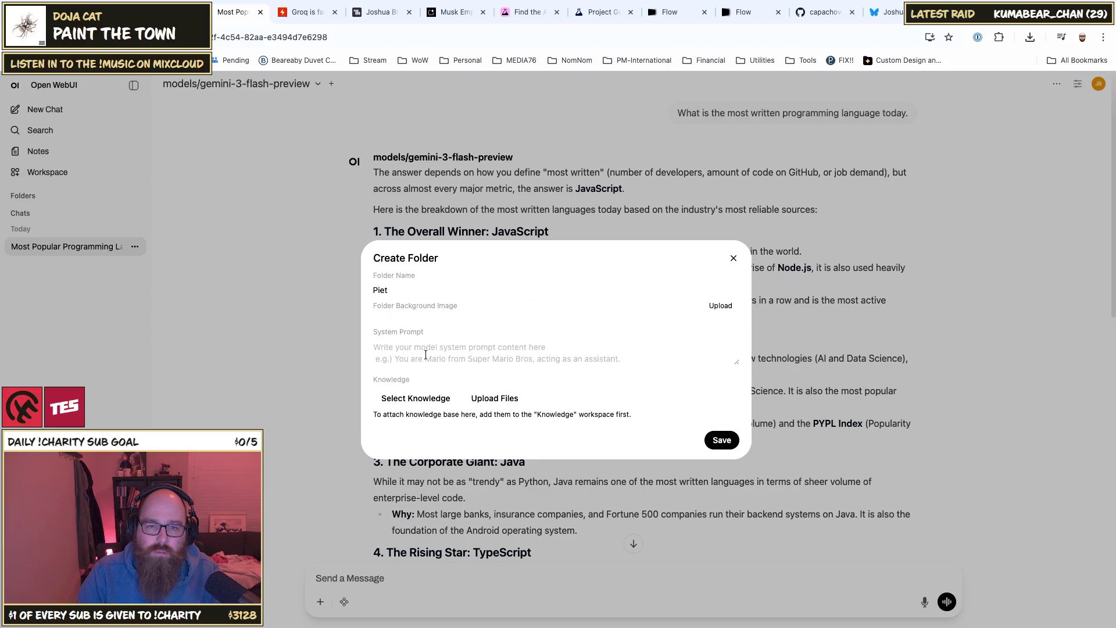
pyautogui.click(423, 406)
pyautogui.click(424, 407)
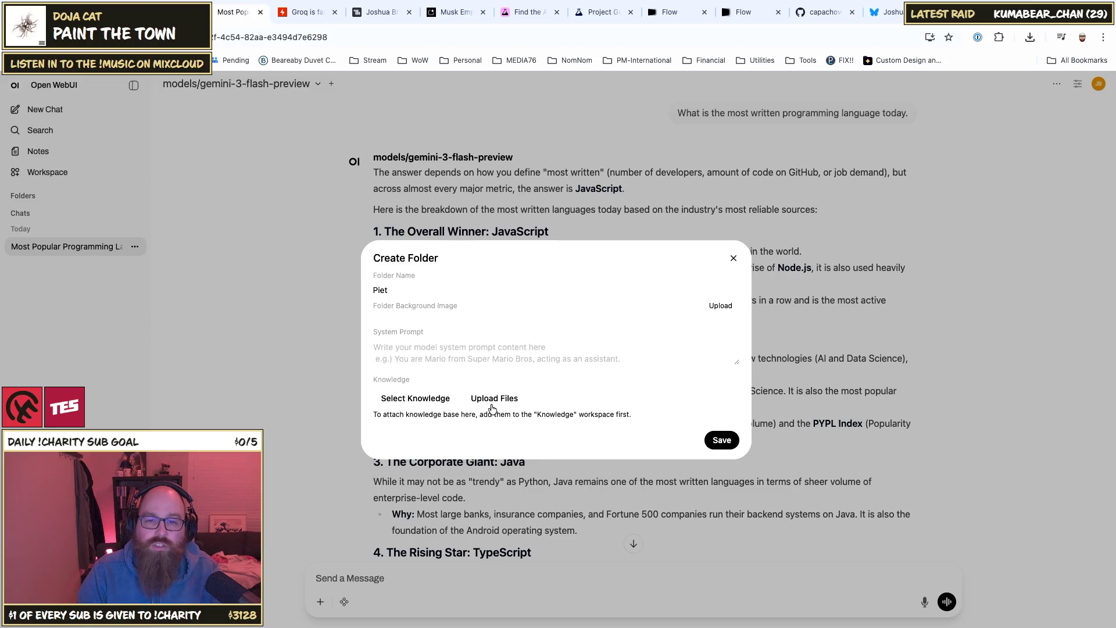
pyautogui.click(424, 407)
pyautogui.click(424, 407)
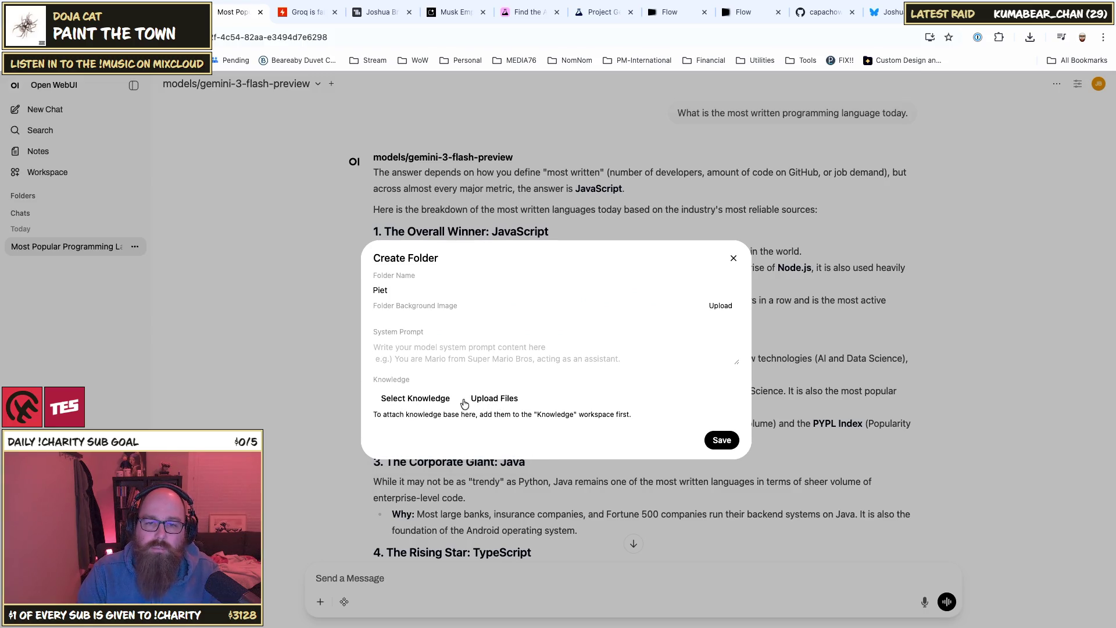
pyautogui.click(727, 445)
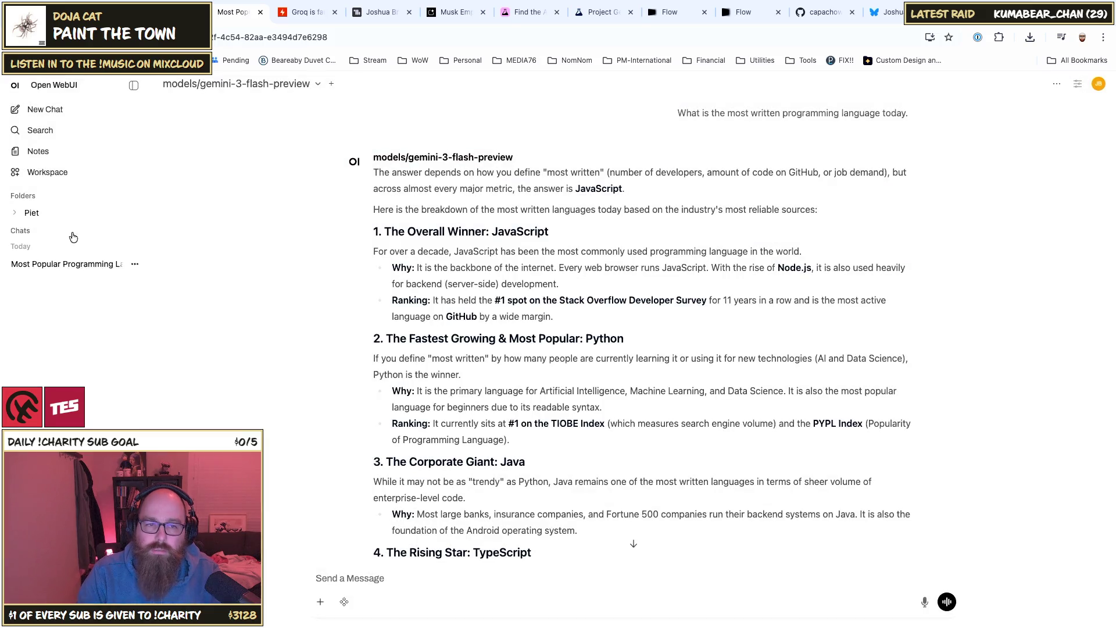
pyautogui.click(46, 217)
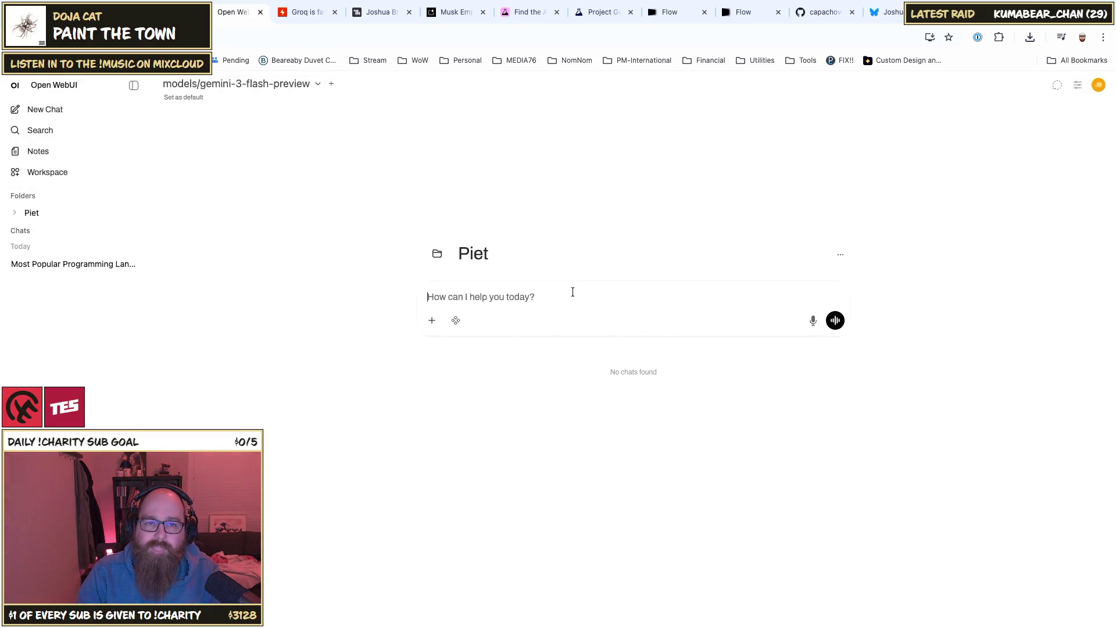
# Ask the best way to give the openclaw bot, structured as a separate 'person', an email account linked to 1Password
pyautogui.write('Okay,')
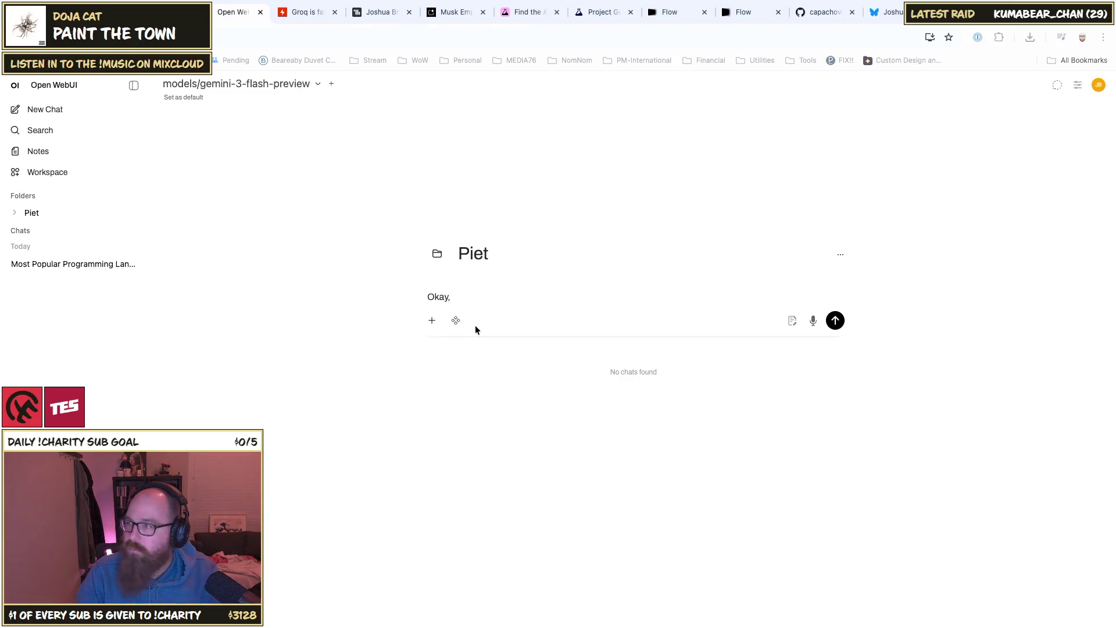
pyautogui.click(499, 296)
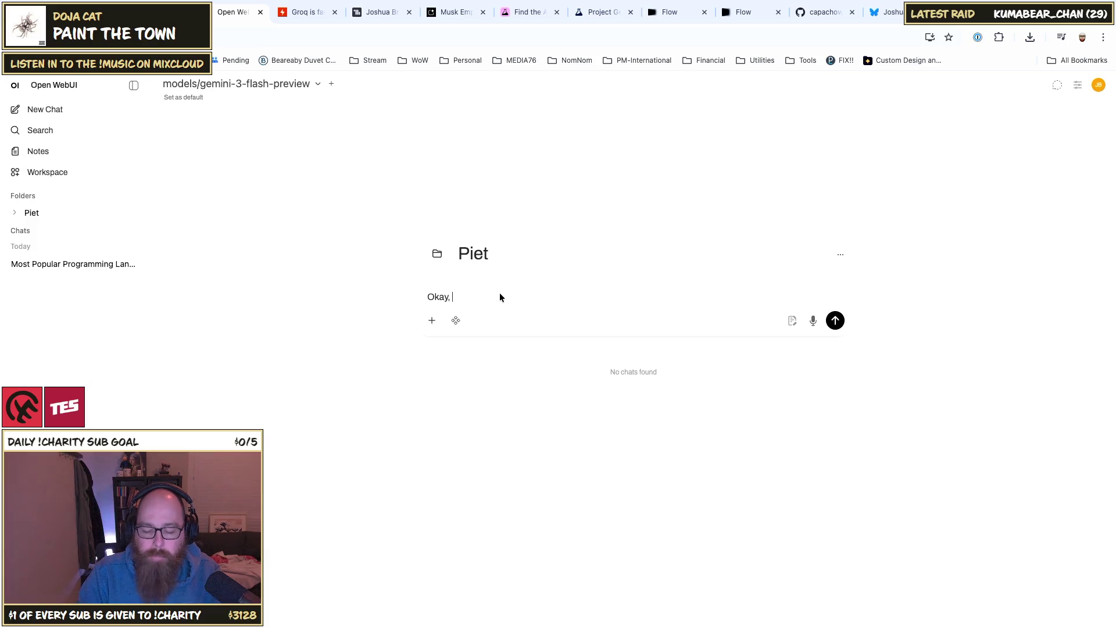
pyautogui.write('I am using a b')
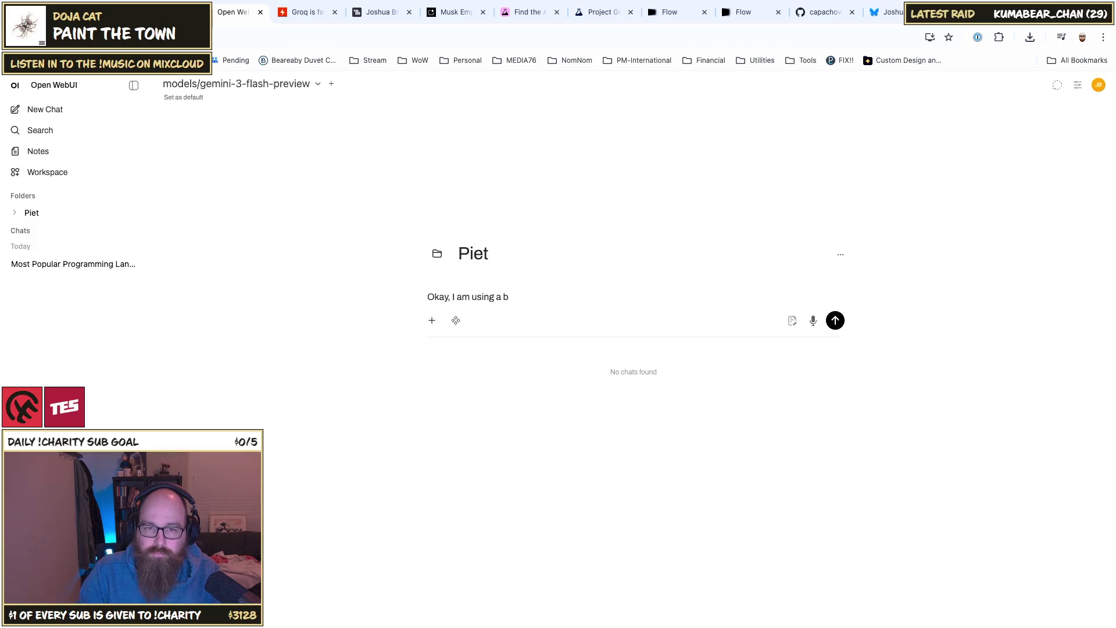
pyautogui.write('openclaw bot a')
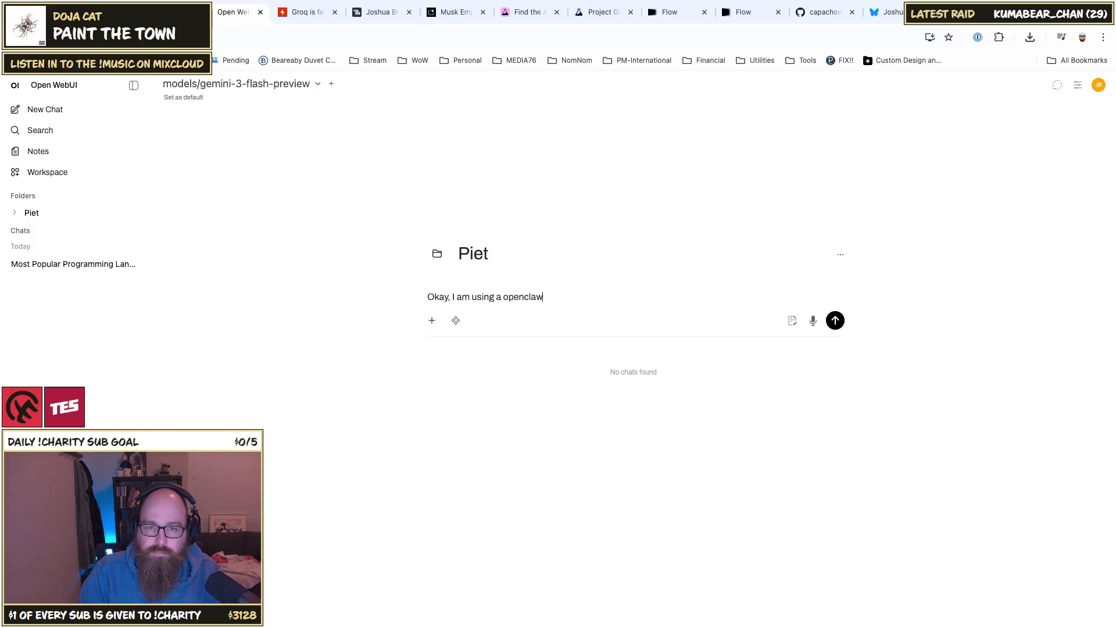
pyautogui.write('nd want to st')
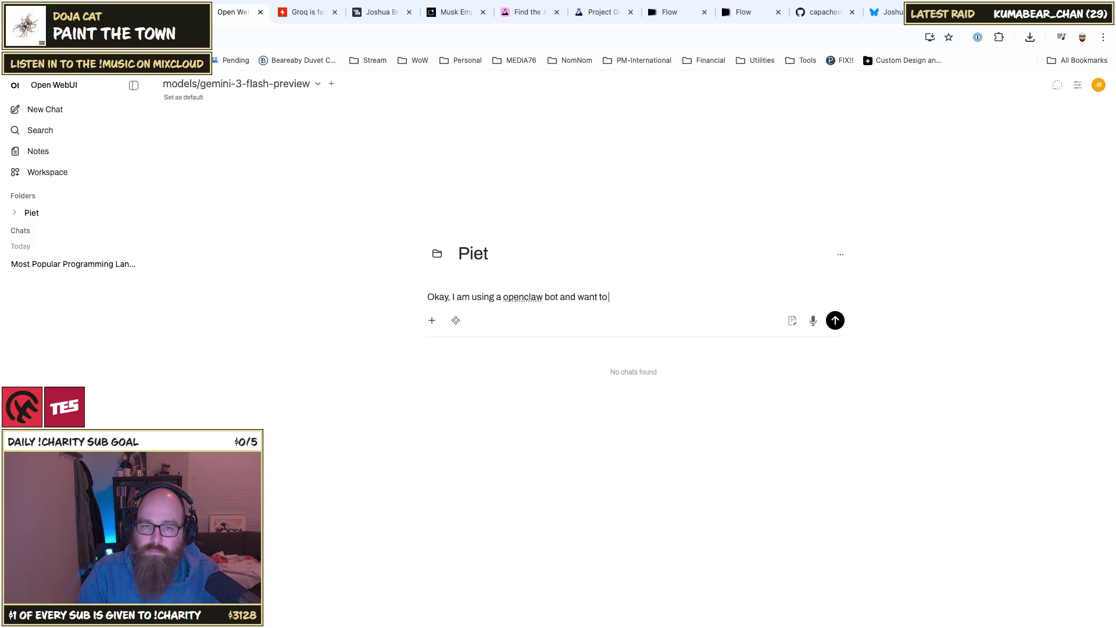
pyautogui.write('ruct')
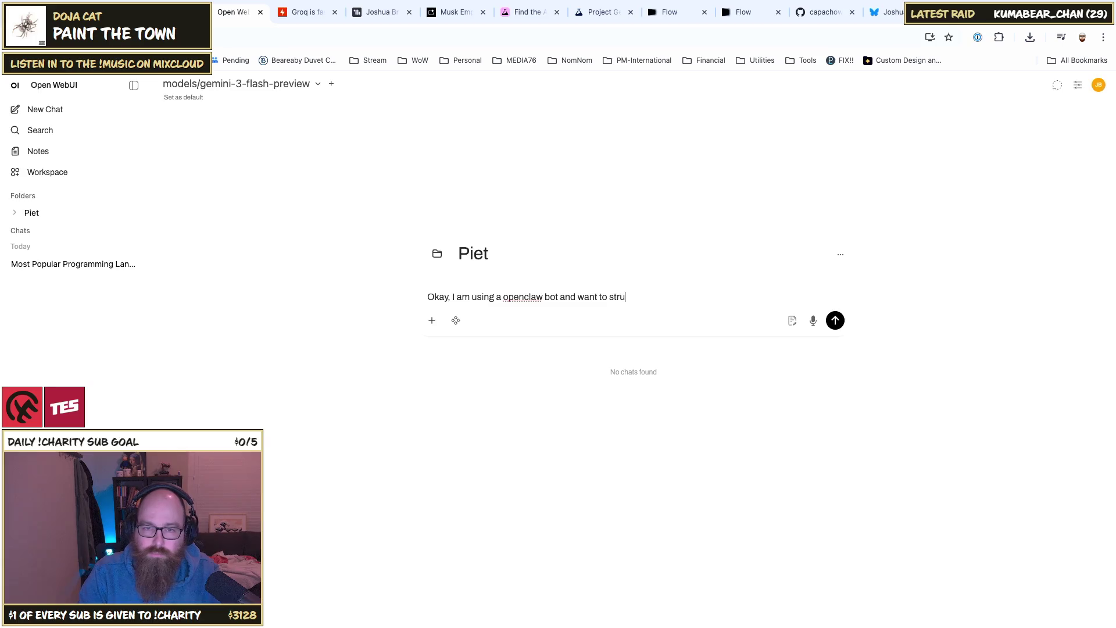
pyautogui.write('ure him as a')
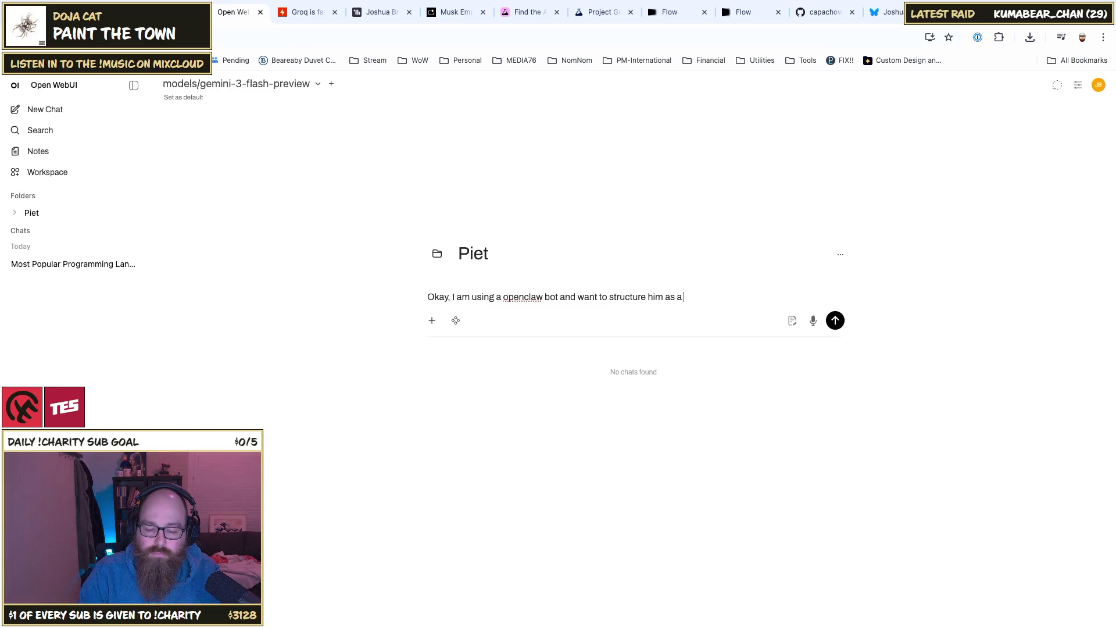
pyautogui.write('perate')
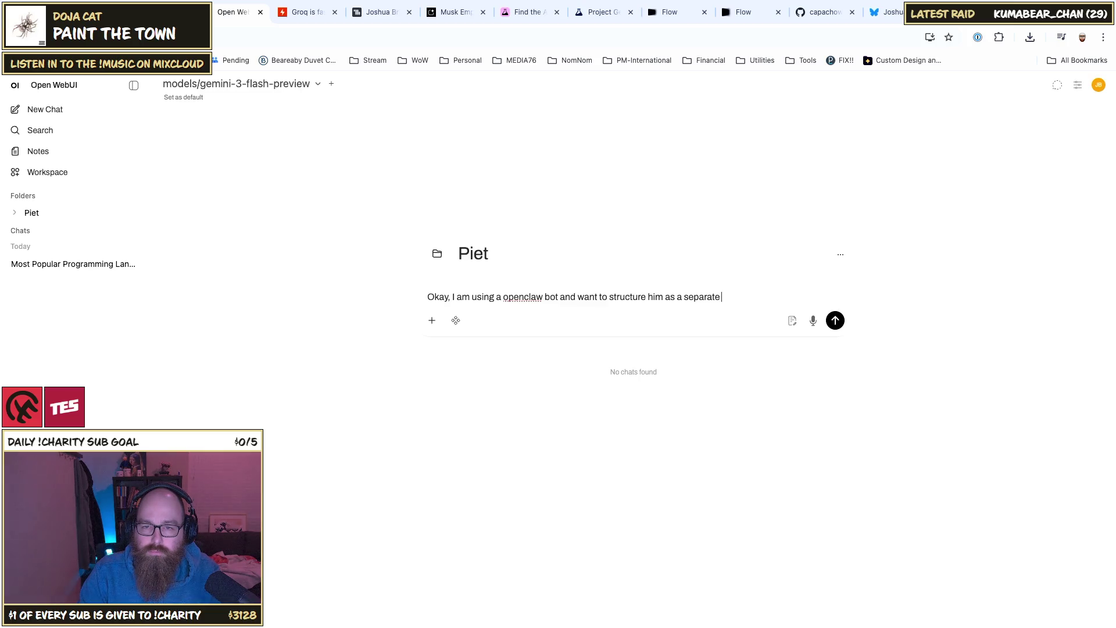
pyautogui.write('“person.” ')
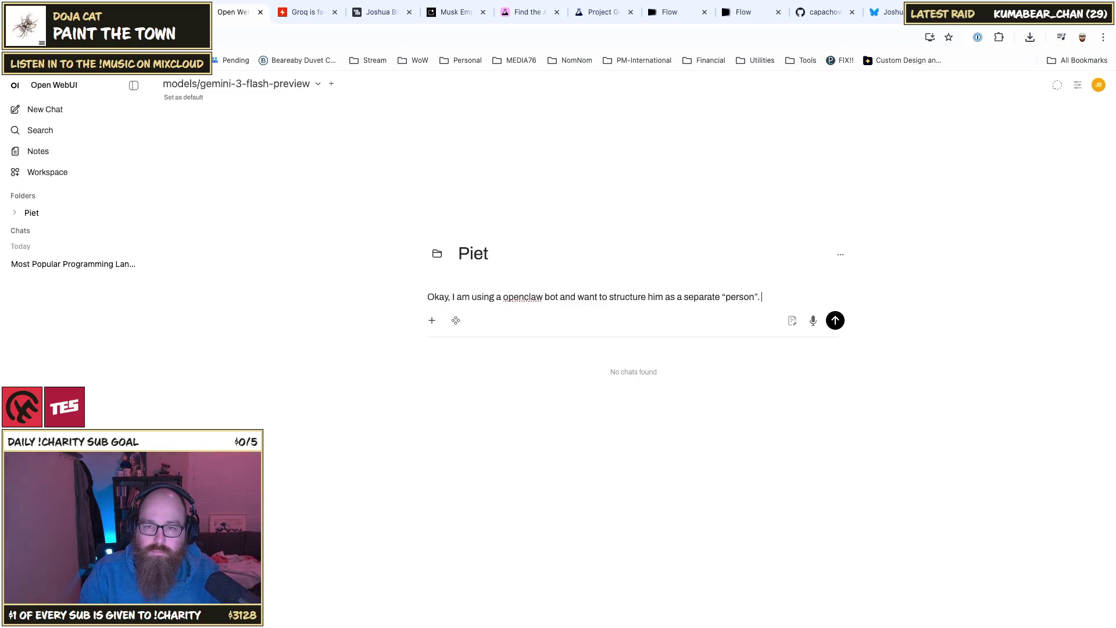
pyautogui.write('What is the best way to handle ')
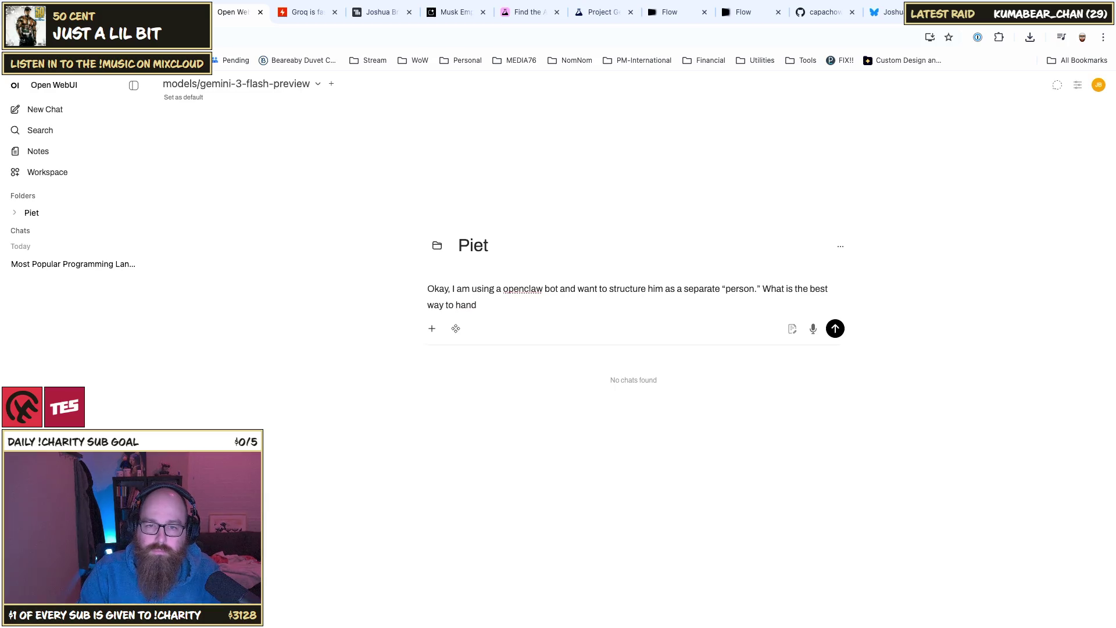
pyautogui.write('an email a')
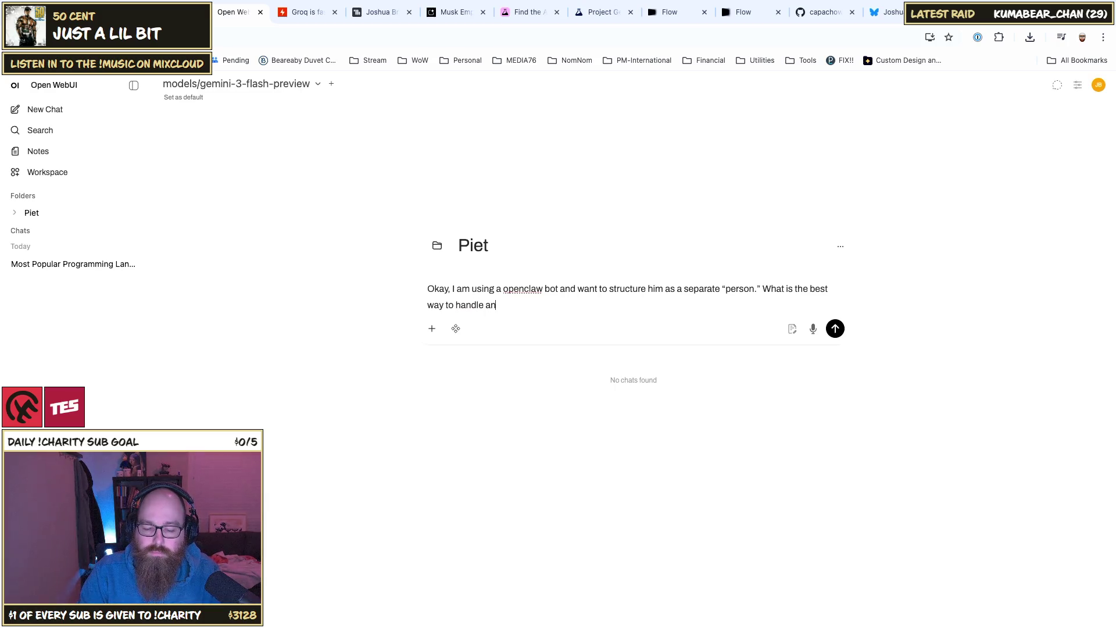
pyautogui.write('ccount (to the')
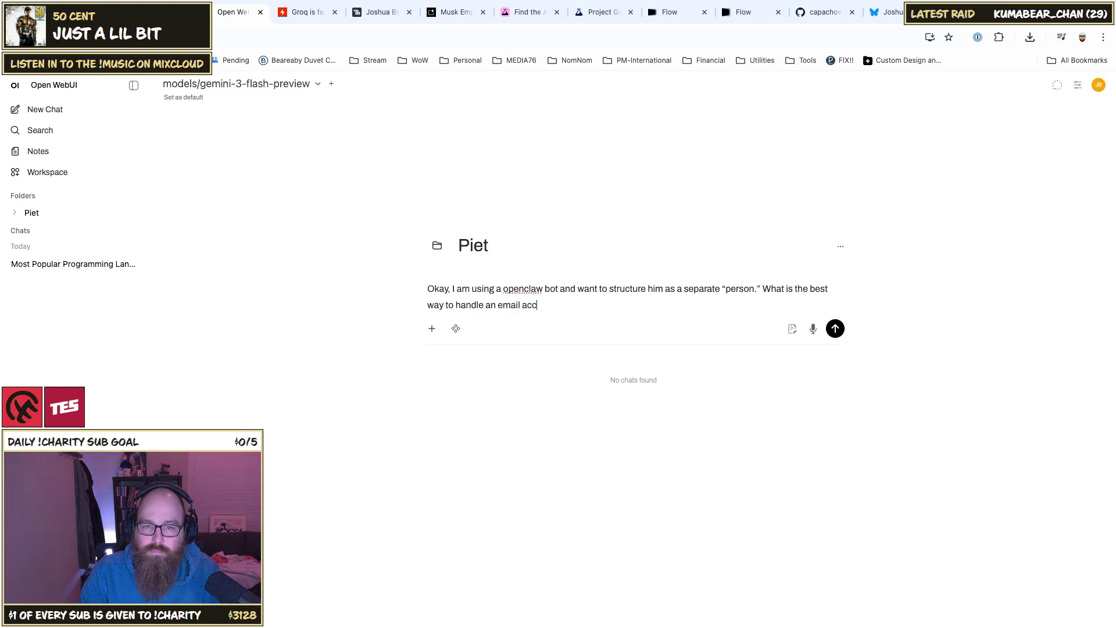
pyautogui.write('n link to 1P')
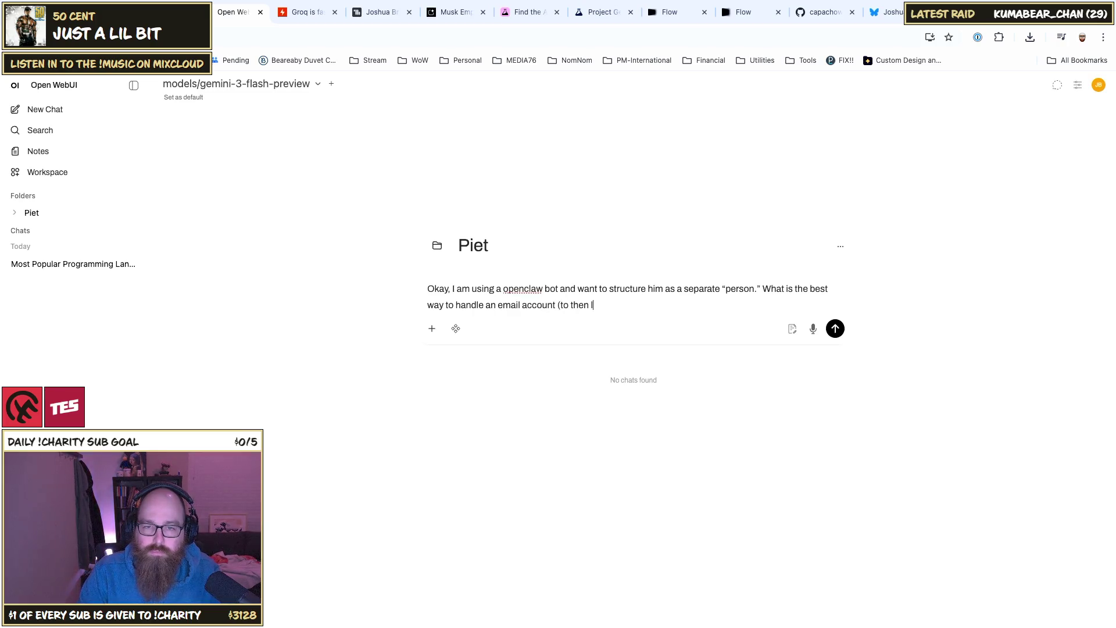
pyautogui.write('assword).')
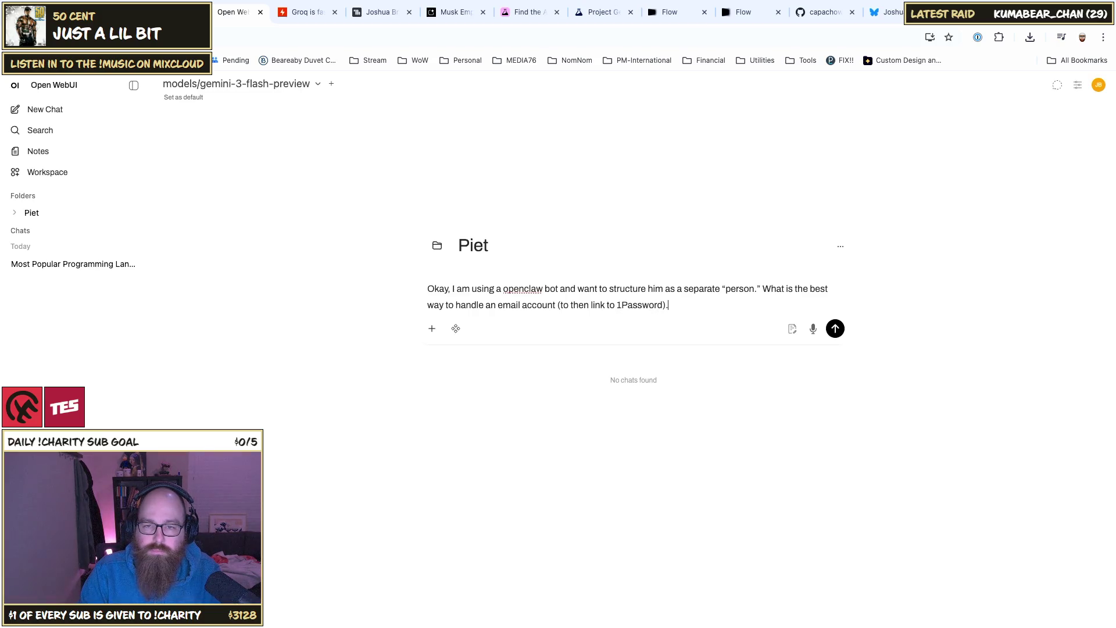
pyautogui.write(' Is this the righ')
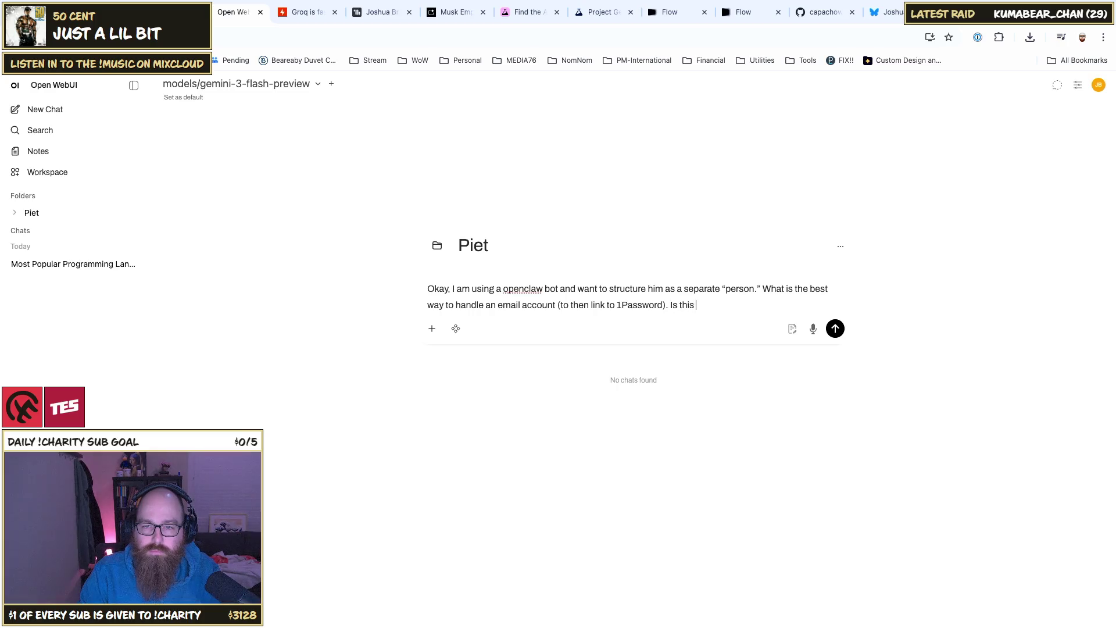
pyautogui.write('t approach or')
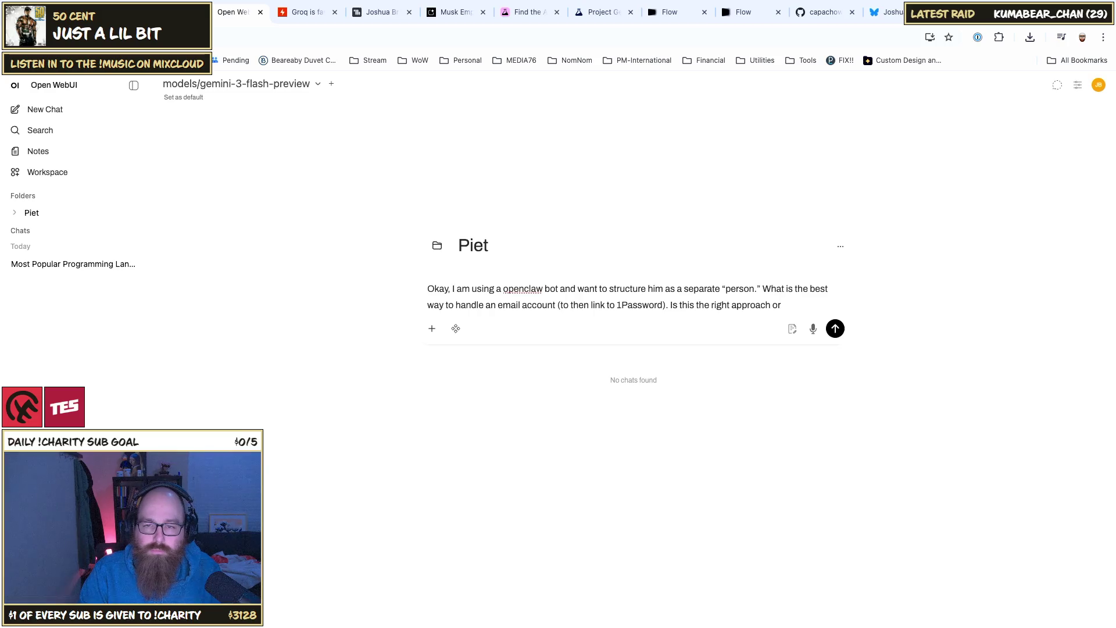
pyautogui.press('BackSpace')
pyautogui.press('BackSpace')
pyautogui.press('BackSpace')
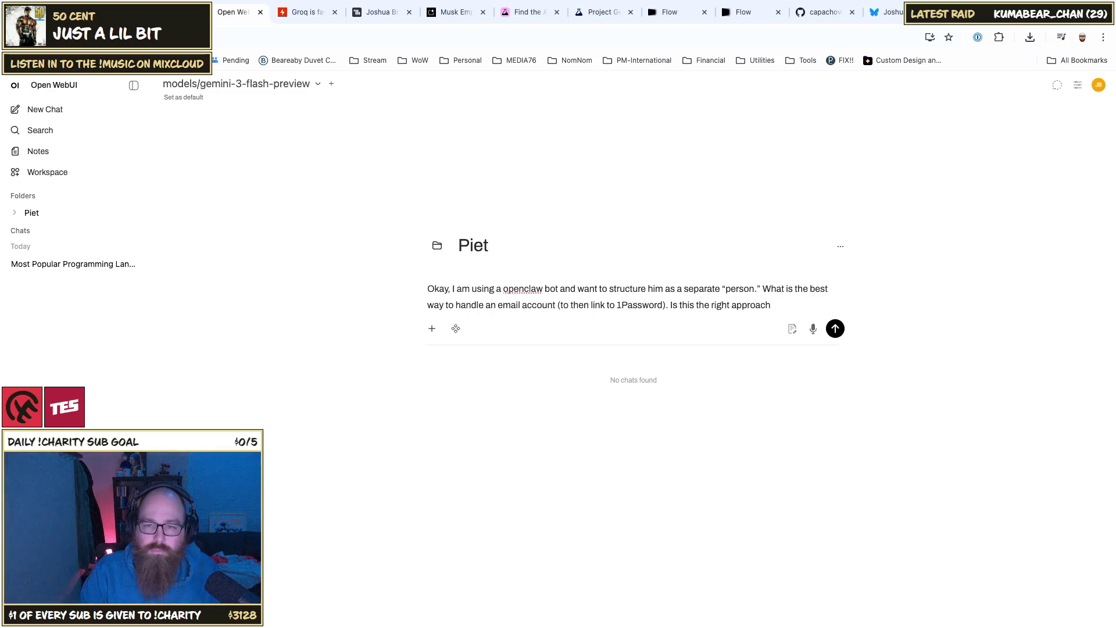
pyautogui.write('?')
pyautogui.press('Return')
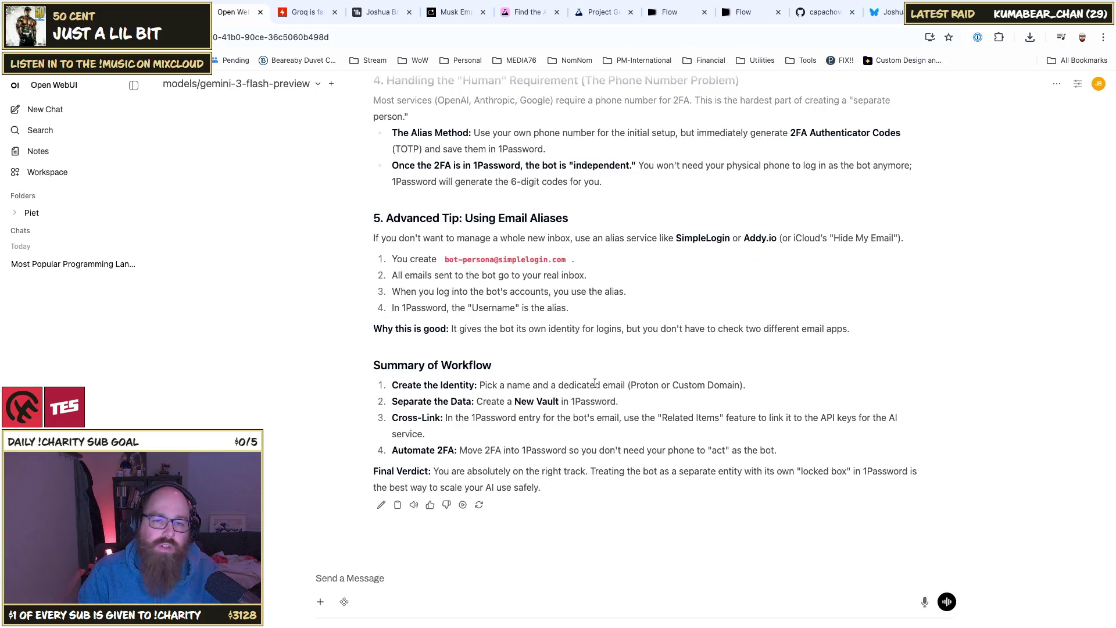
# Read the first sections of the gemini-3-flash-preview answer, which endorse a separate identity and Proton Mail
pyautogui.scroll(15, 505, 495)
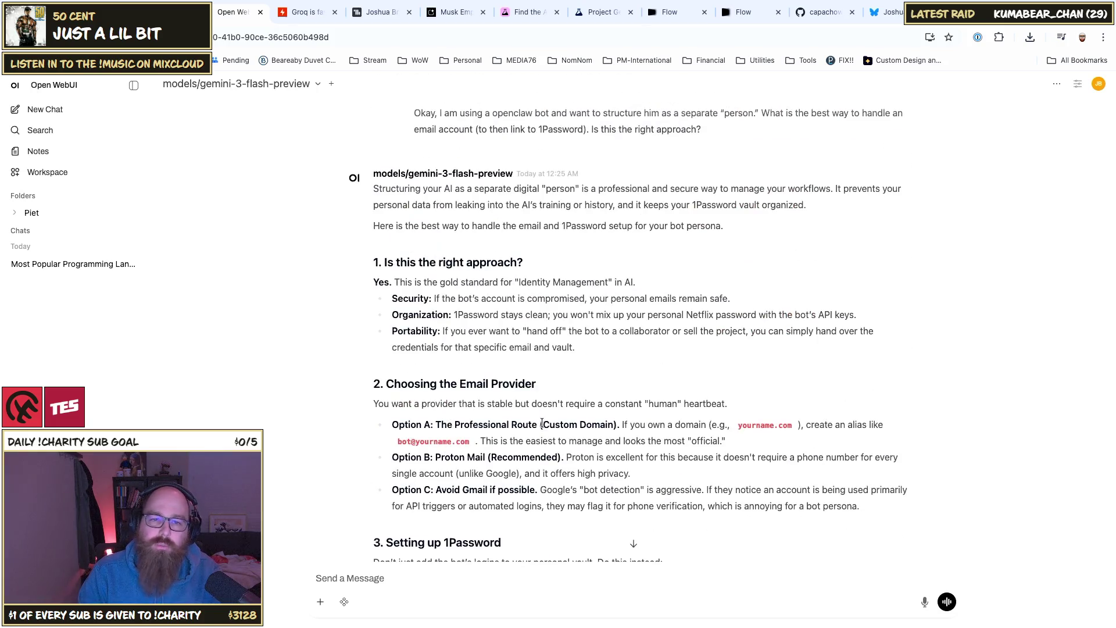
pyautogui.moveTo(396, 263); pyautogui.dragTo(589, 482)
pyautogui.click(684, 498)
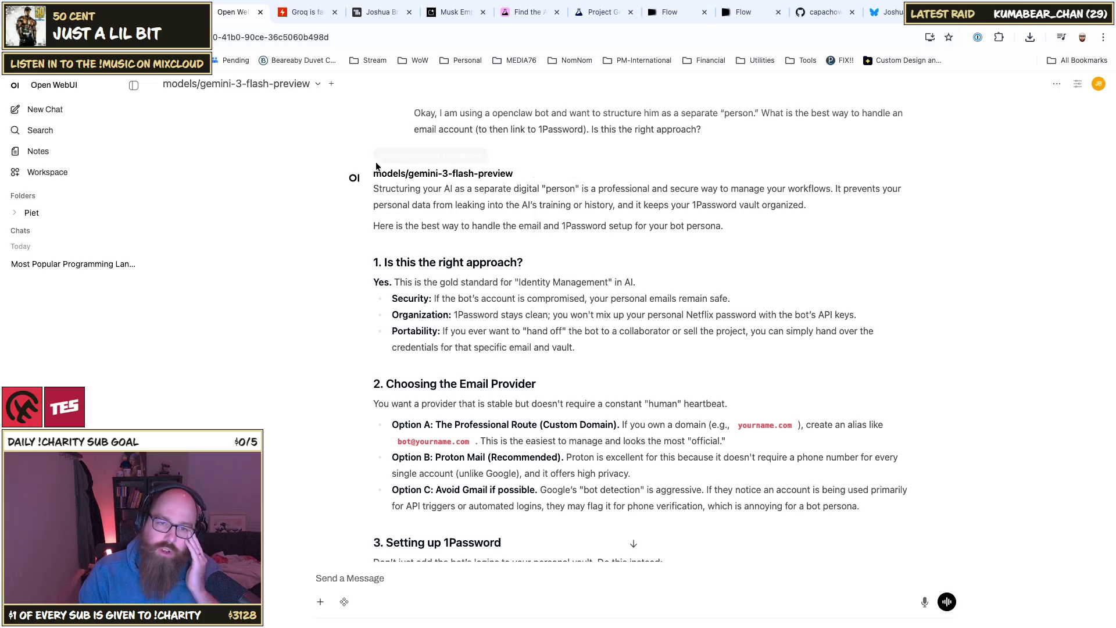
pyautogui.moveTo(389, 199); pyautogui.dragTo(555, 398)
pyautogui.click(581, 387)
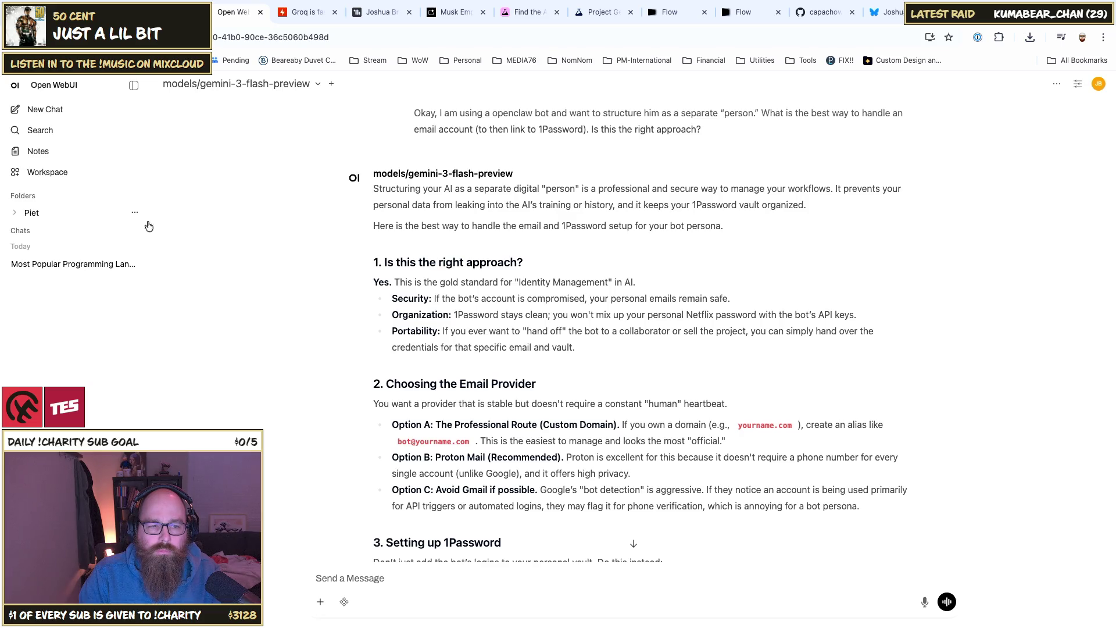
pyautogui.click(1102, 37)
pyautogui.click(1102, 37)
pyautogui.click(1082, 38)
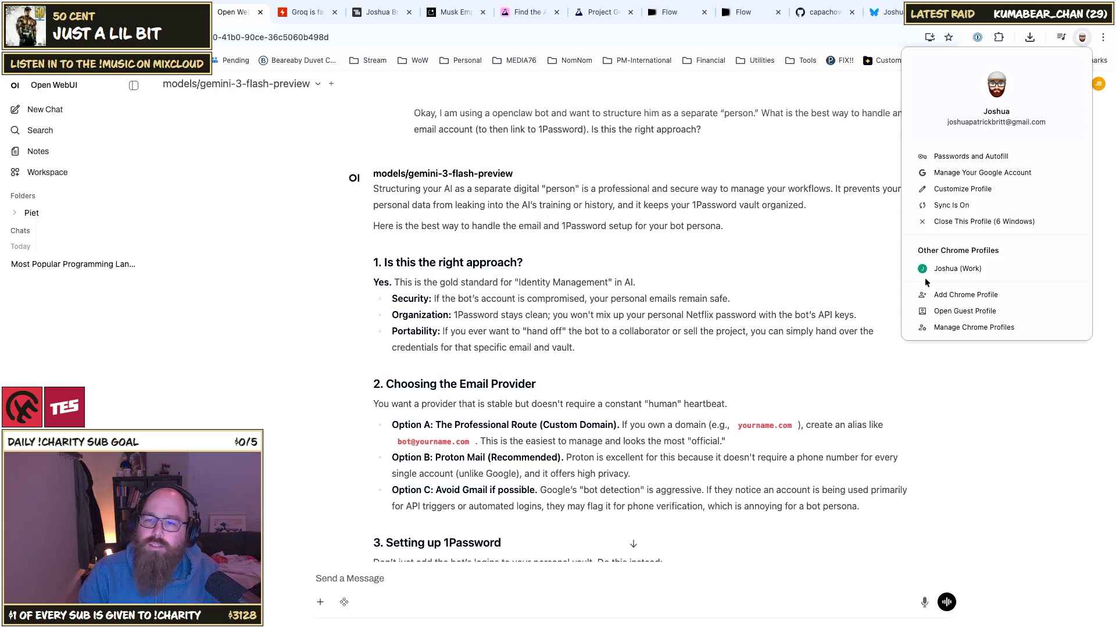
pyautogui.click(954, 269)
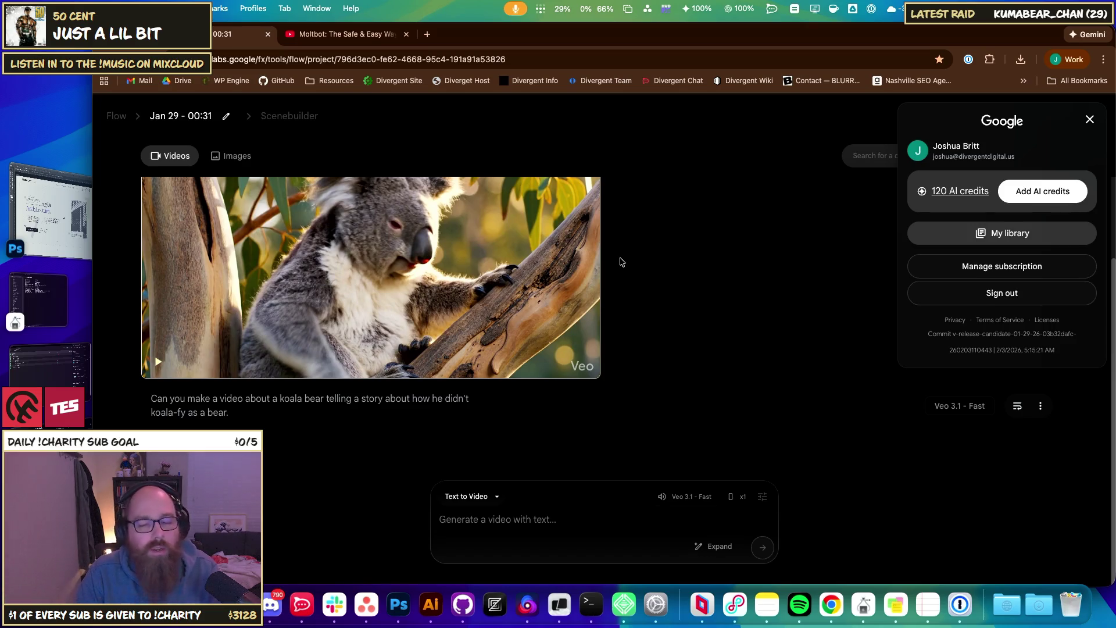
pyautogui.click(773, 246)
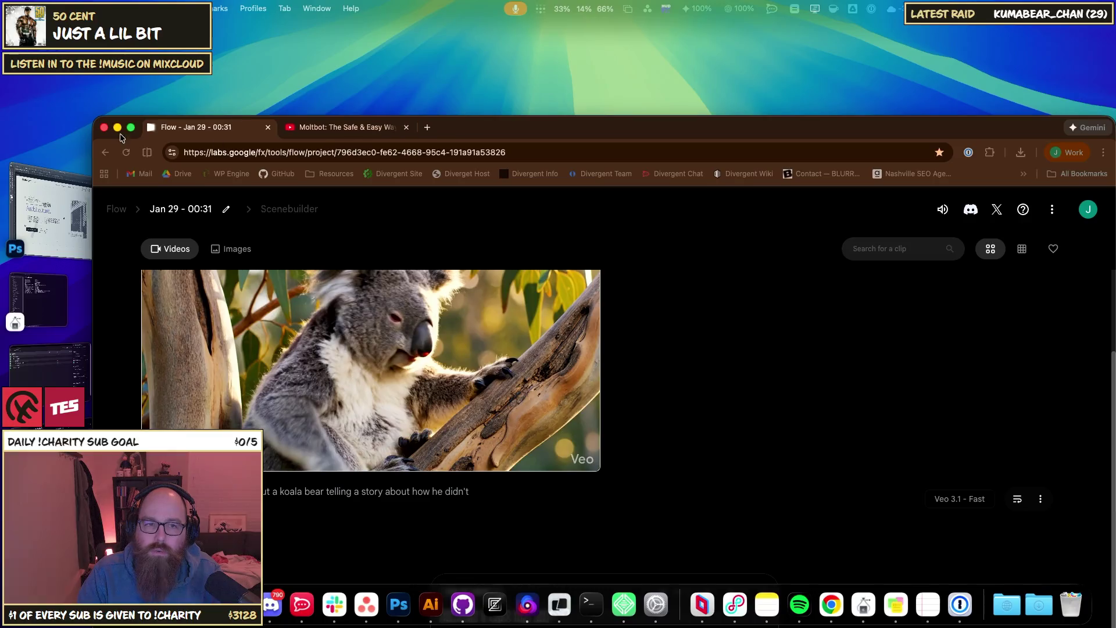
pyautogui.press('cmd+h')
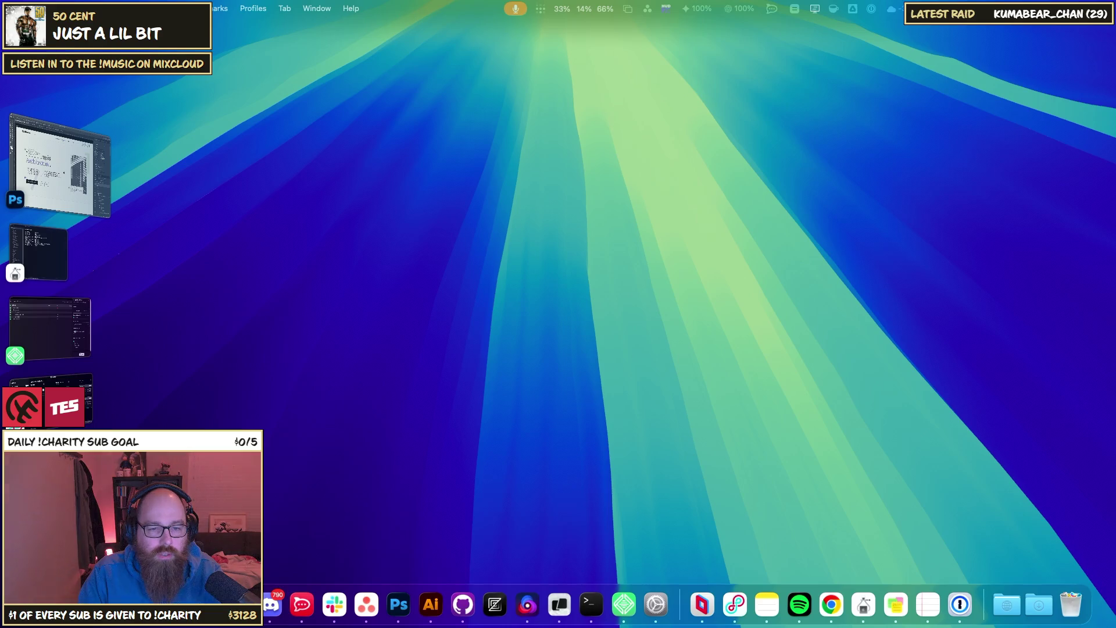
pyautogui.press('super+Tab')
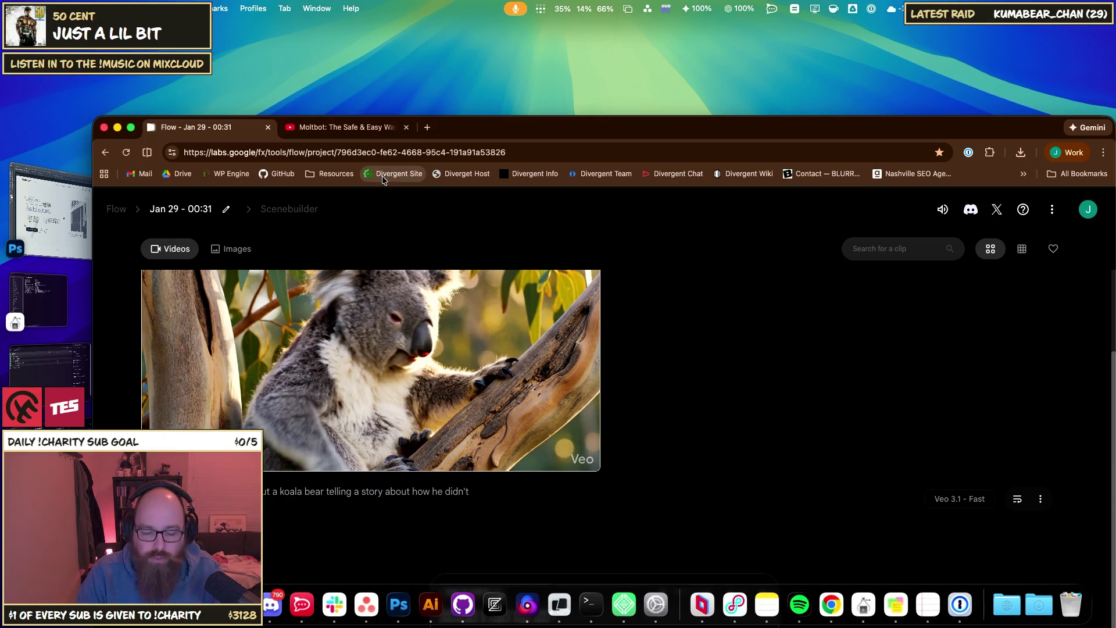
pyautogui.moveTo(344, 348)
pyautogui.press('super+space')
pyautogui.write('mission')
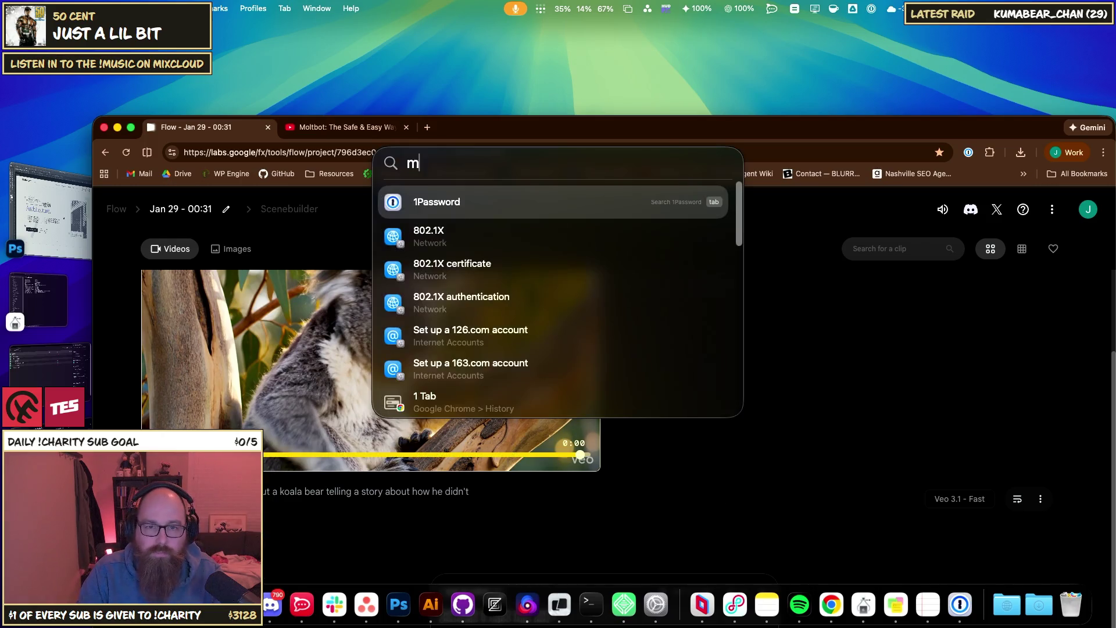
pyautogui.press('Return')
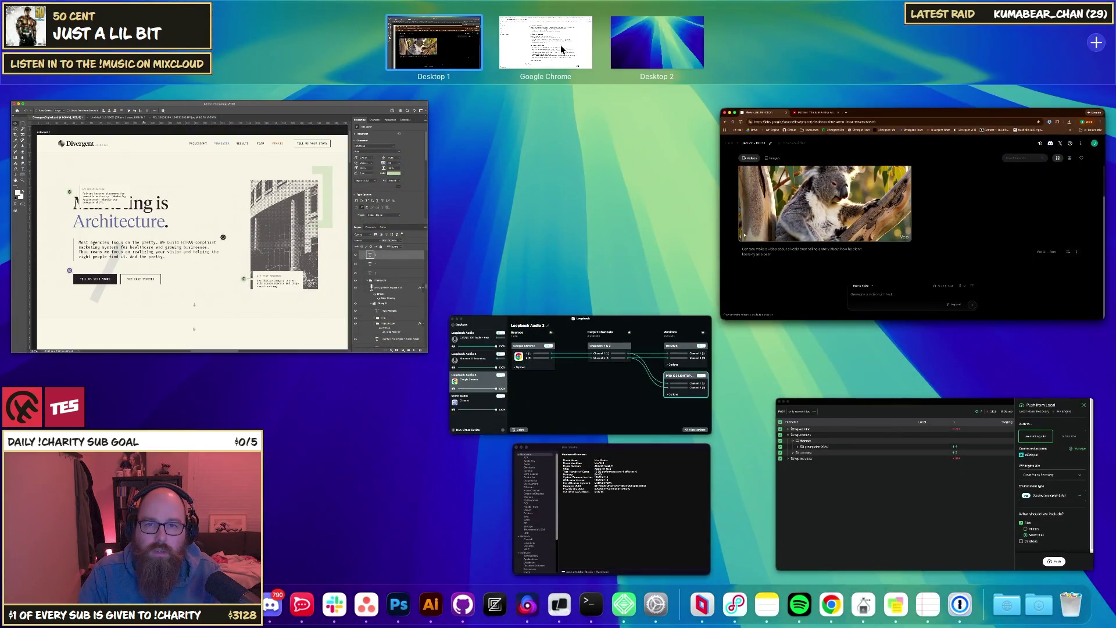
pyautogui.click(562, 49)
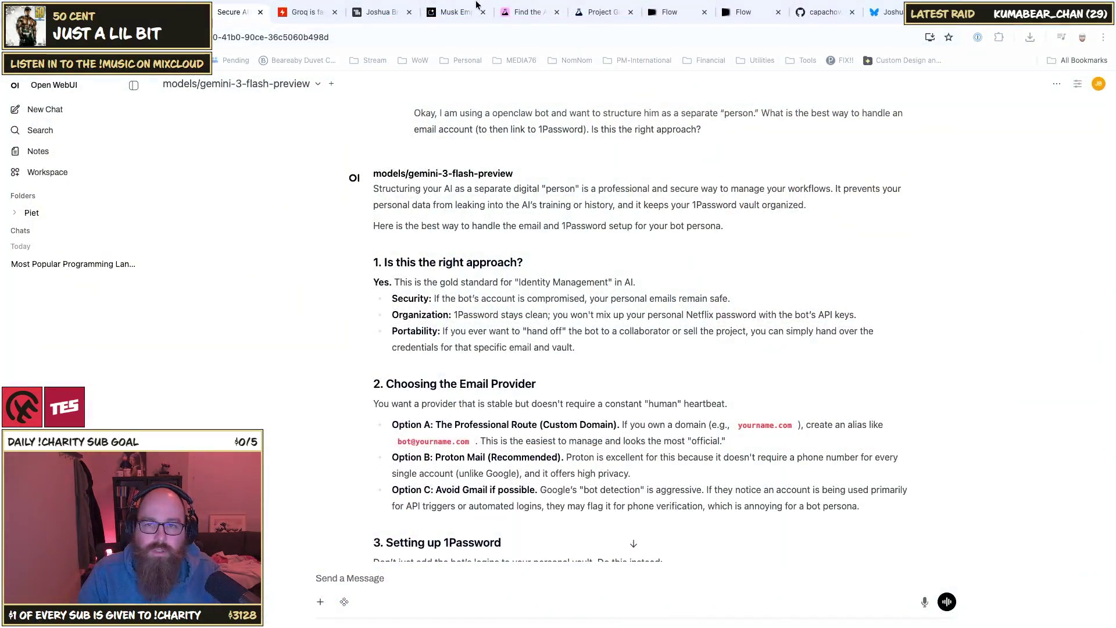
# Open Chrome's Customize profile settings, with the profile name, theme colours and avatar choices
pyautogui.click(1102, 52)
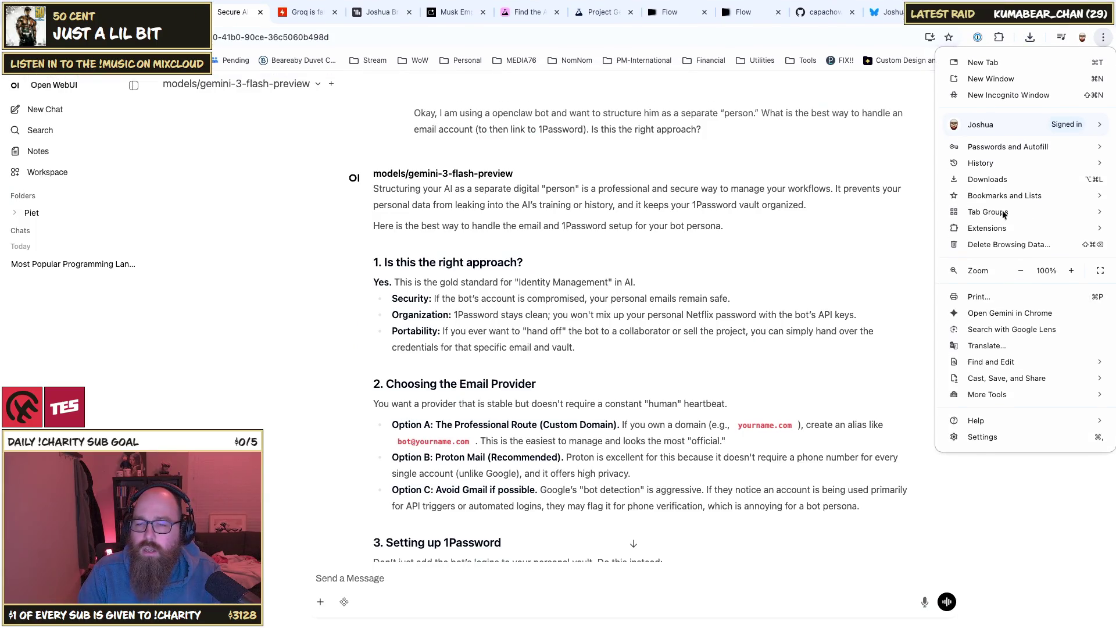
pyautogui.click(1084, 40)
pyautogui.click(1083, 37)
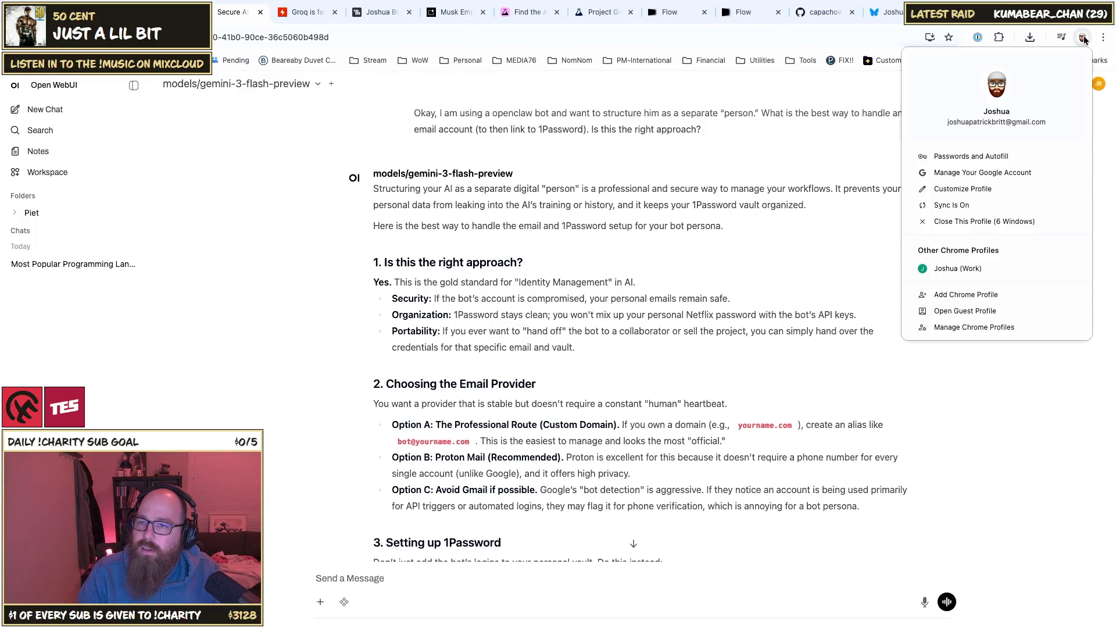
pyautogui.click(979, 186)
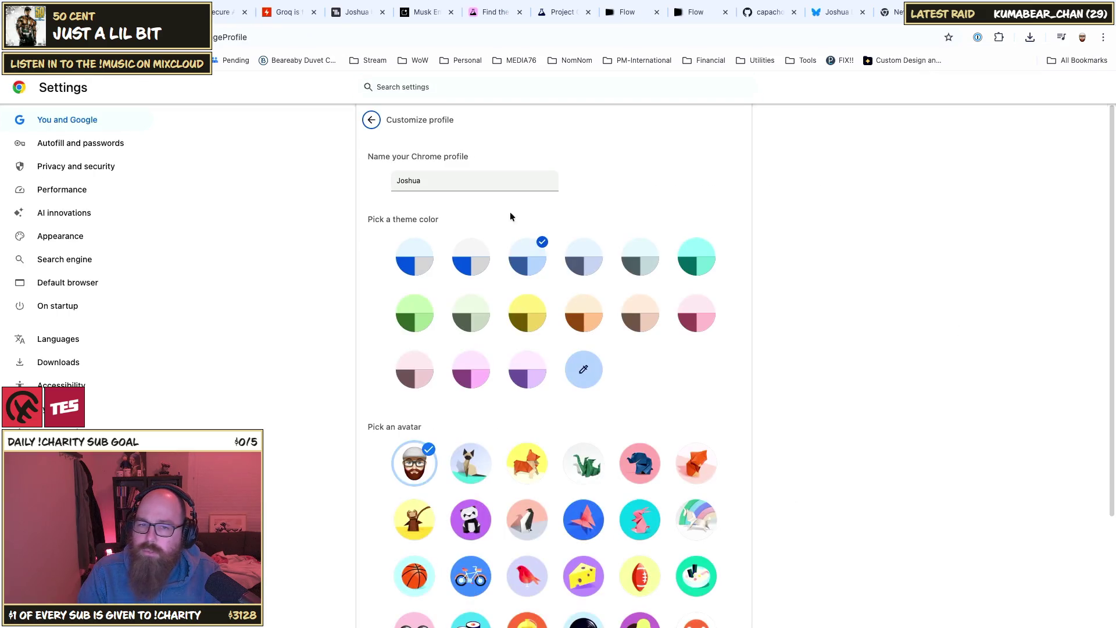
pyautogui.scroll(-2, 477, 389)
pyautogui.scroll(2, 474, 378)
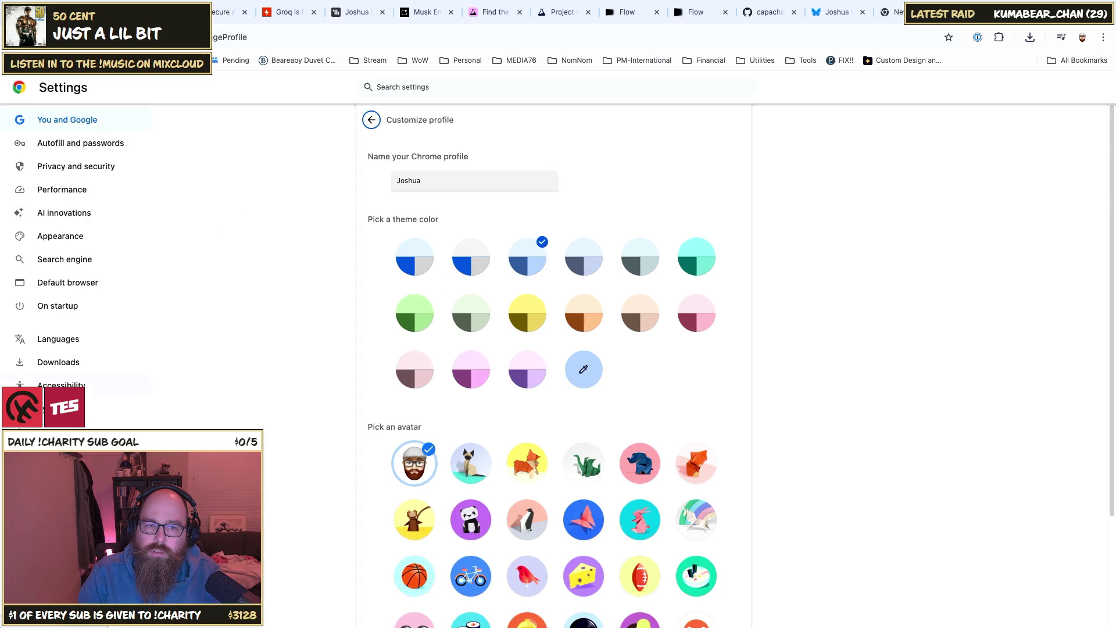
# Find 'dark' in Chrome settings, set the appearance mode to Dark, and close Settings
pyautogui.click(392, 93)
pyautogui.write('dark mode')
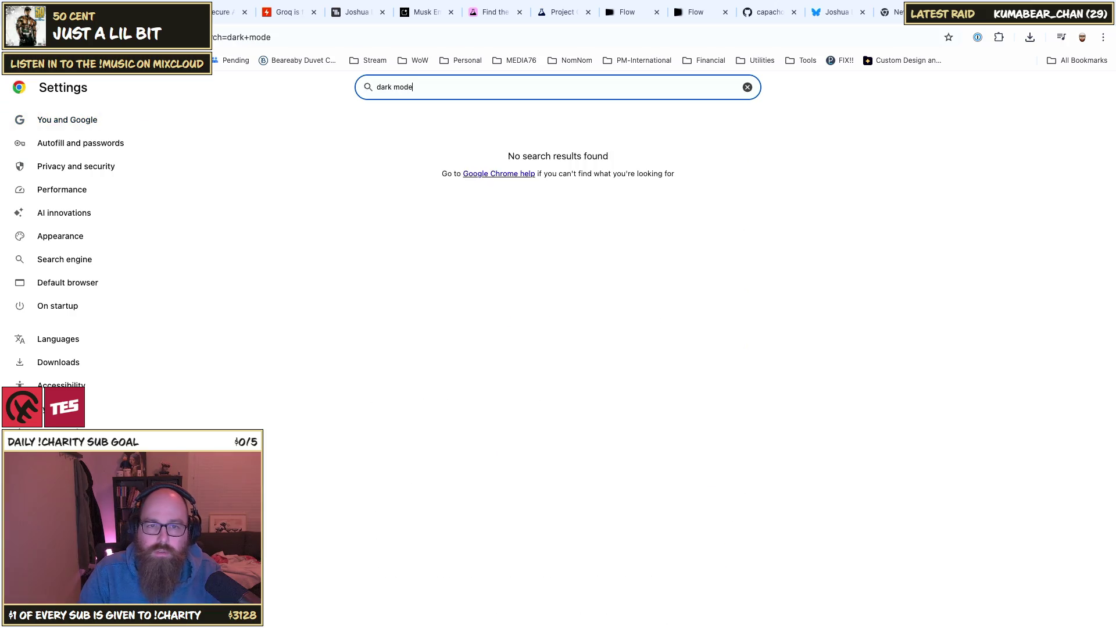
pyautogui.press('BackSpace')
pyautogui.press('BackSpace')
pyautogui.press('BackSpace')
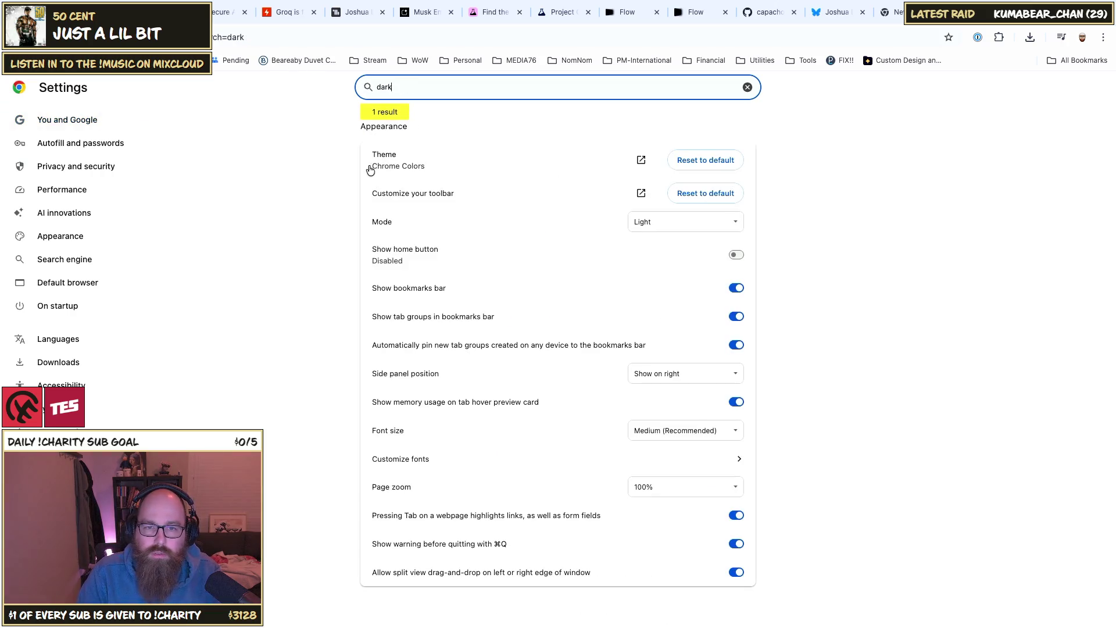
pyautogui.click(682, 224)
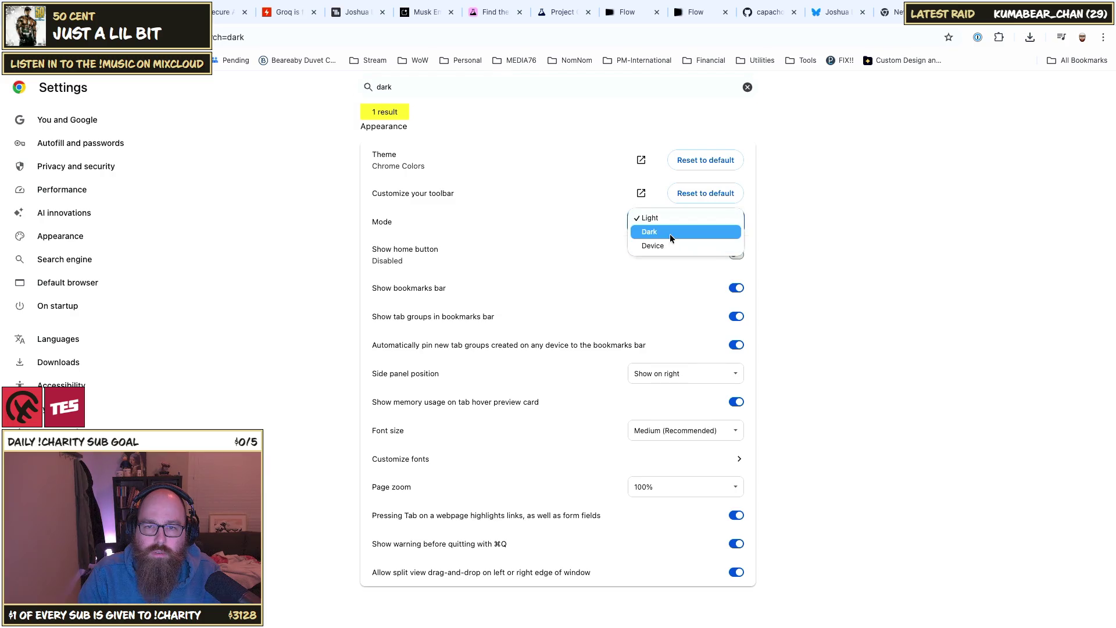
pyautogui.click(662, 234)
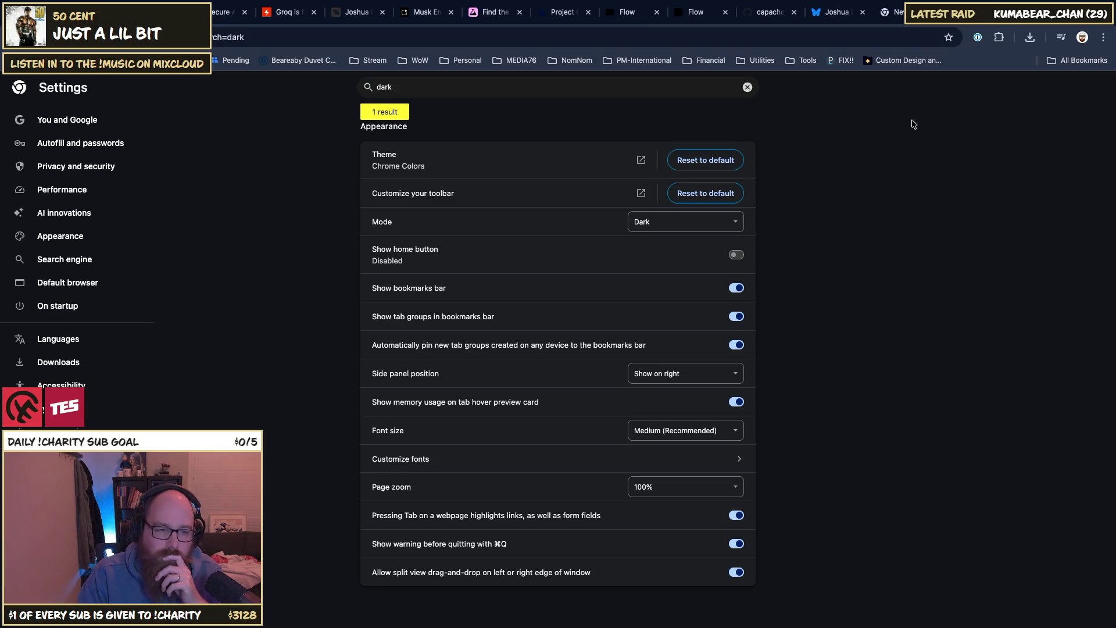
pyautogui.click(995, 12)
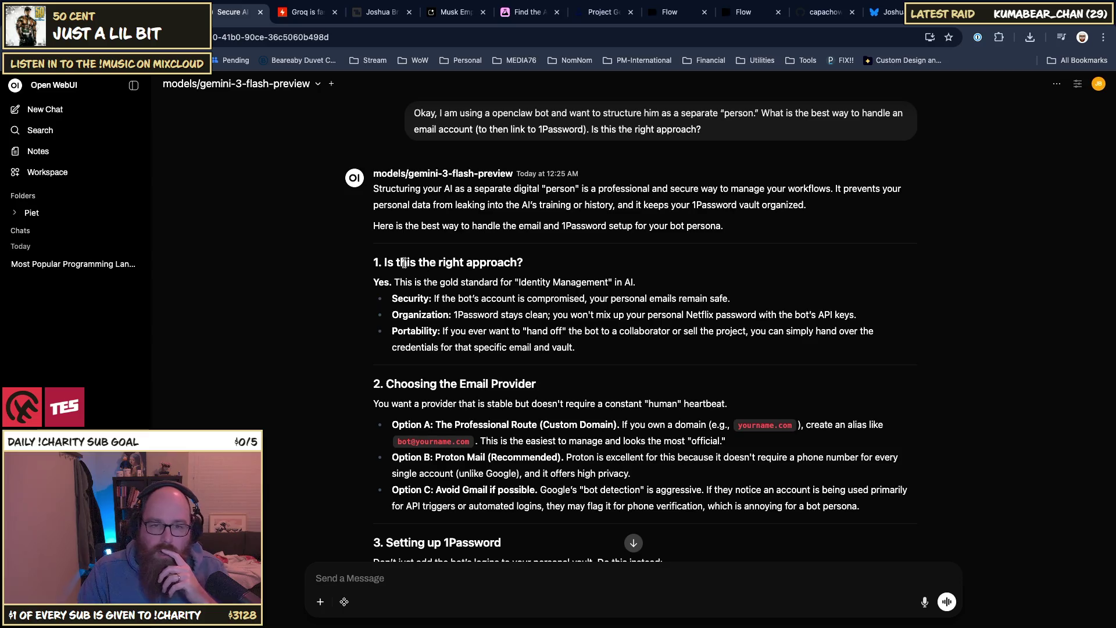
# Highlight the answer's 'Yes' line and words of the sent question while rereading the chat
pyautogui.moveTo(526, 283); pyautogui.dragTo(626, 282)
pyautogui.click(613, 313)
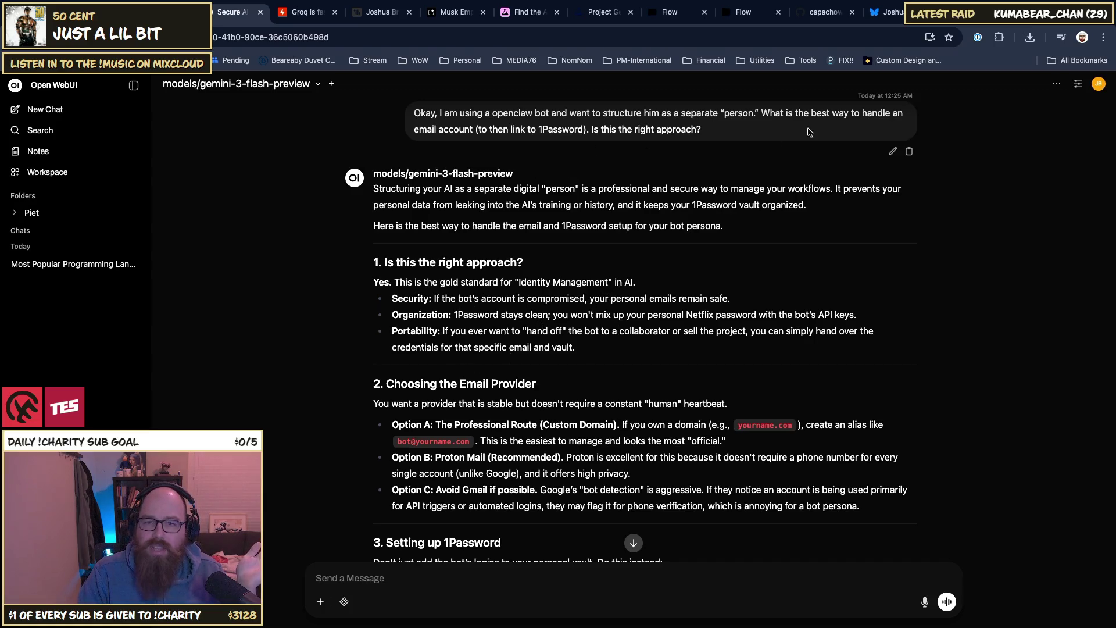
pyautogui.moveTo(427, 129); pyautogui.dragTo(510, 131)
pyautogui.click(512, 202)
pyautogui.scroll(-1, 635, 262)
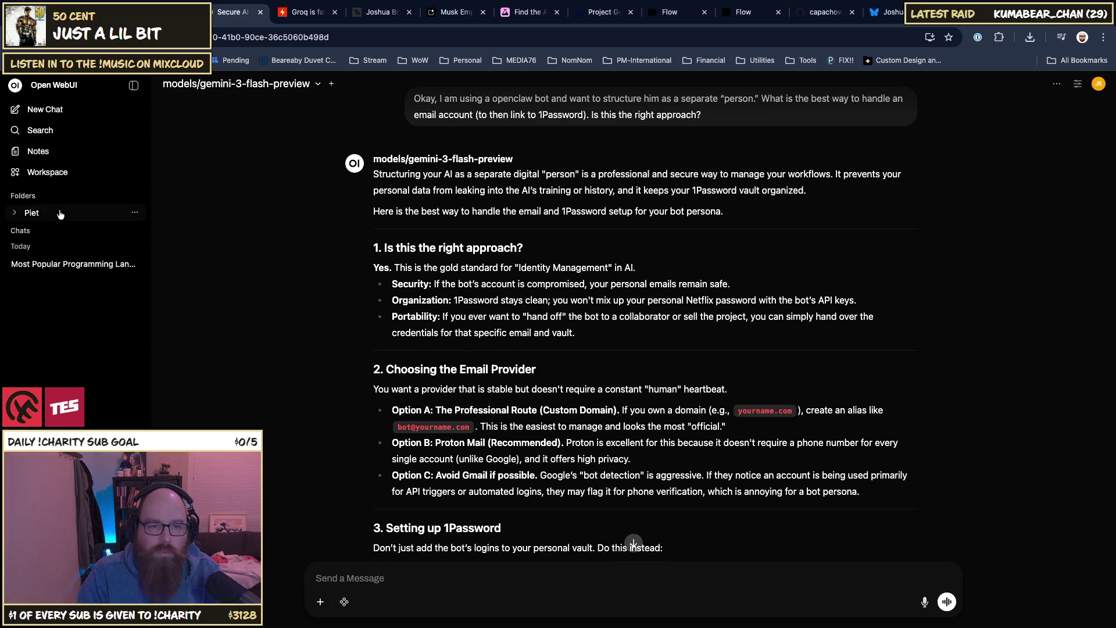
# Open the Piet folder's edit settings dialog
pyautogui.click(32, 213)
pyautogui.click(134, 213)
pyautogui.click(159, 231)
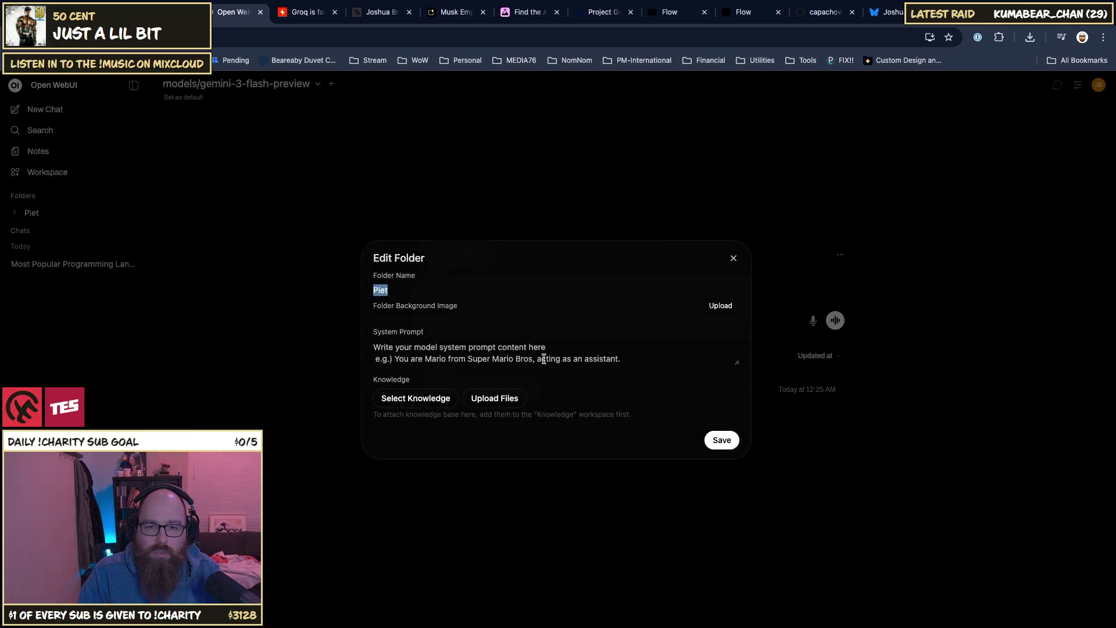
# Extend the Piet folder's system prompt with a line on using bullets only for procedural content
pyautogui.click(446, 353)
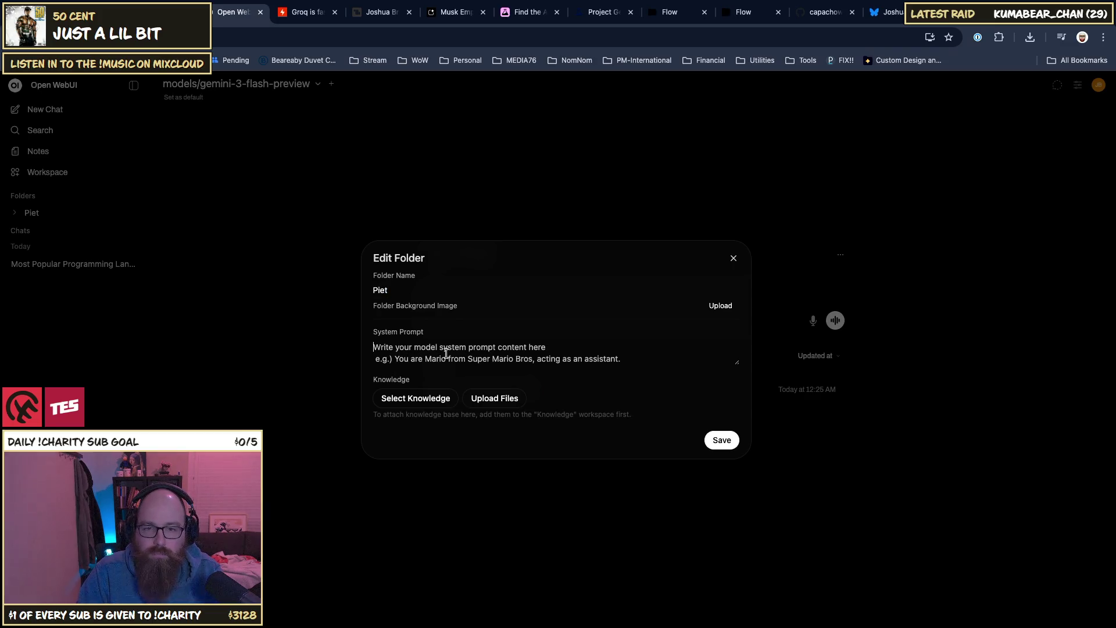
pyautogui.write('B')
pyautogui.press('BackSpace')
pyautogui.write('Be casual in responses. No')
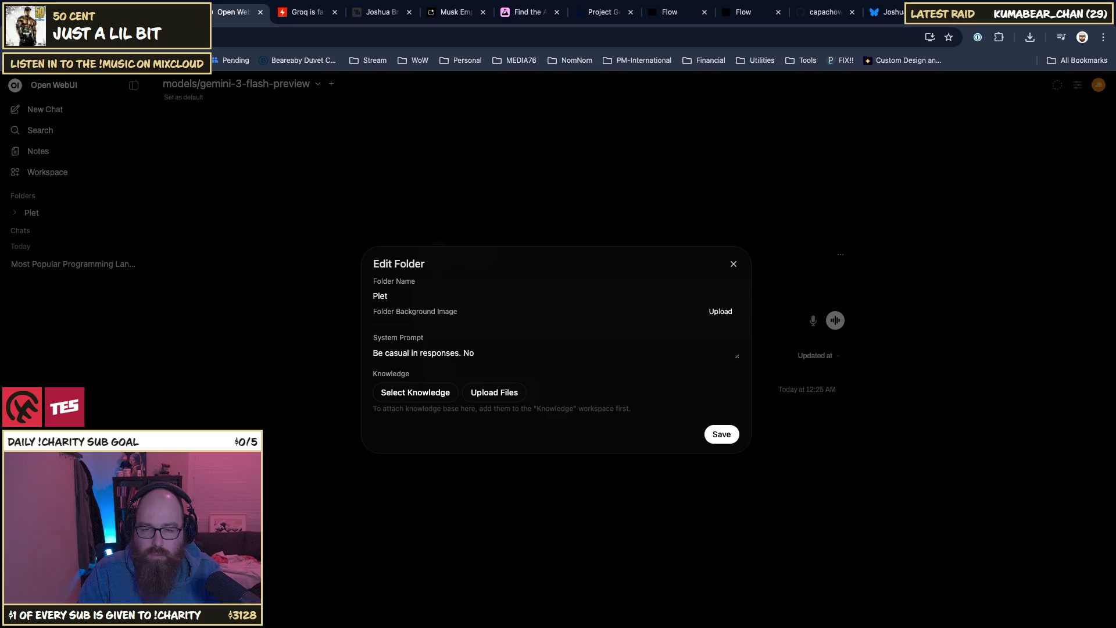
pyautogui.press('BackSpace')
pyautogui.press('BackSpace')
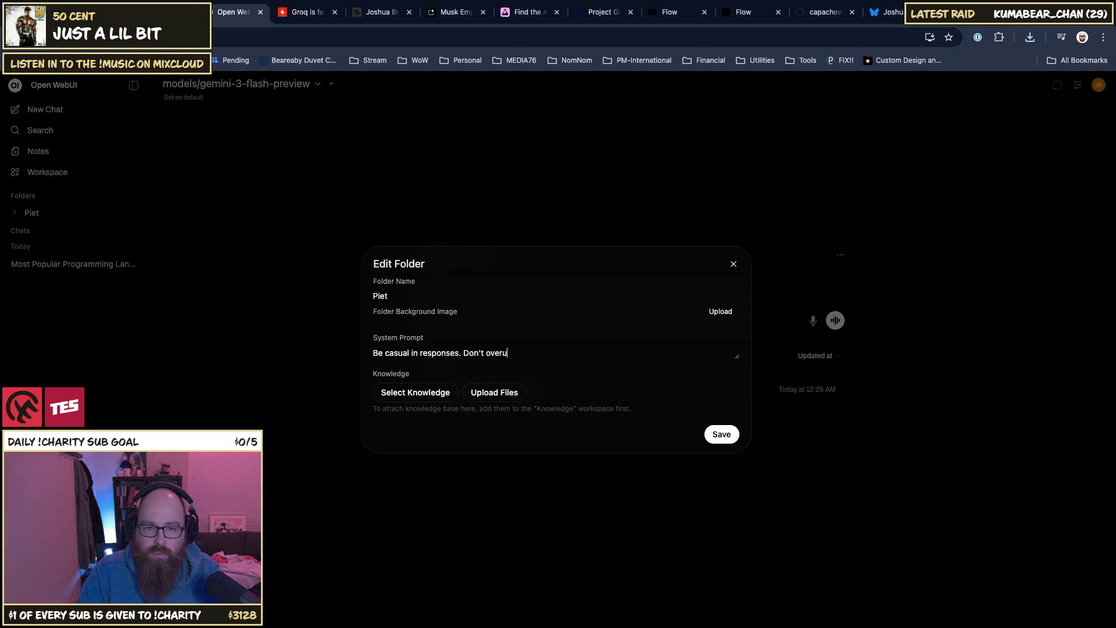
pyautogui.write('bull')
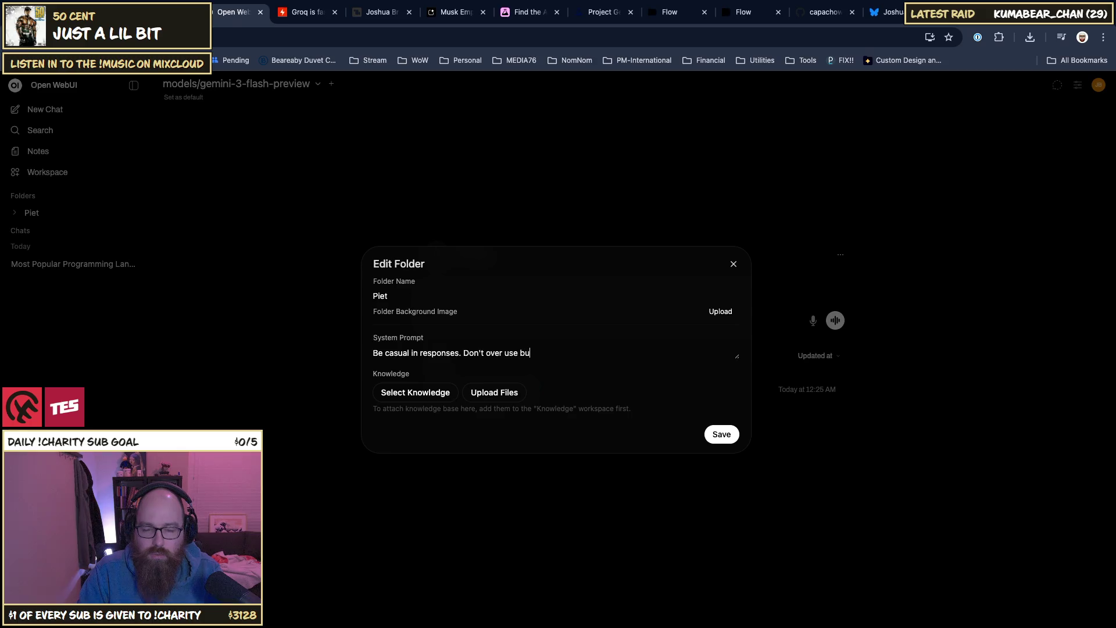
pyautogui.write('et list; only u')
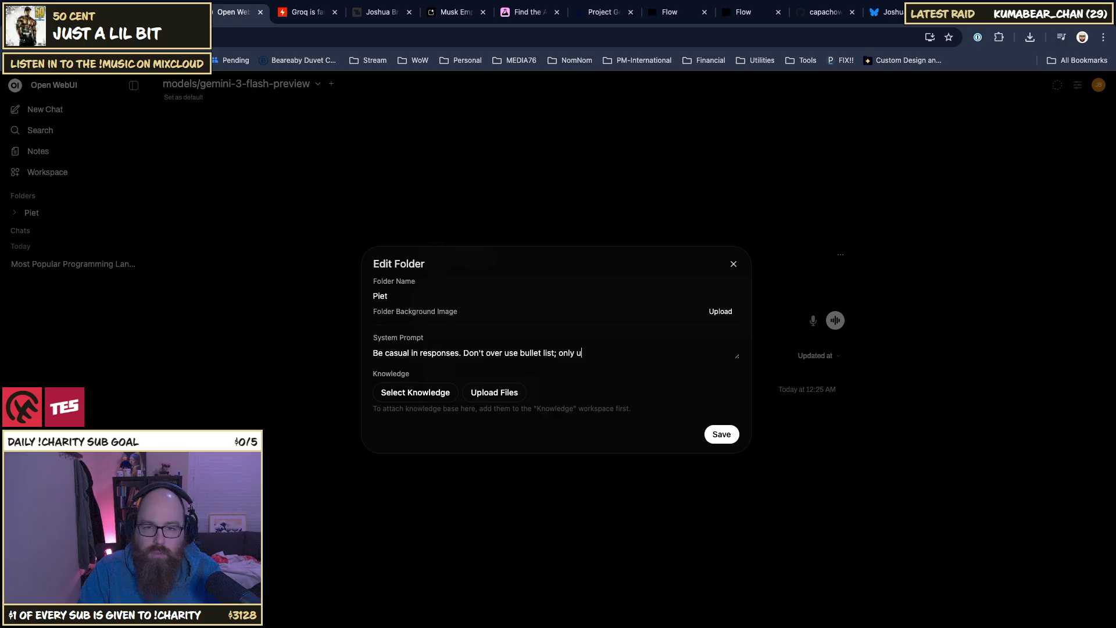
pyautogui.write('them for')
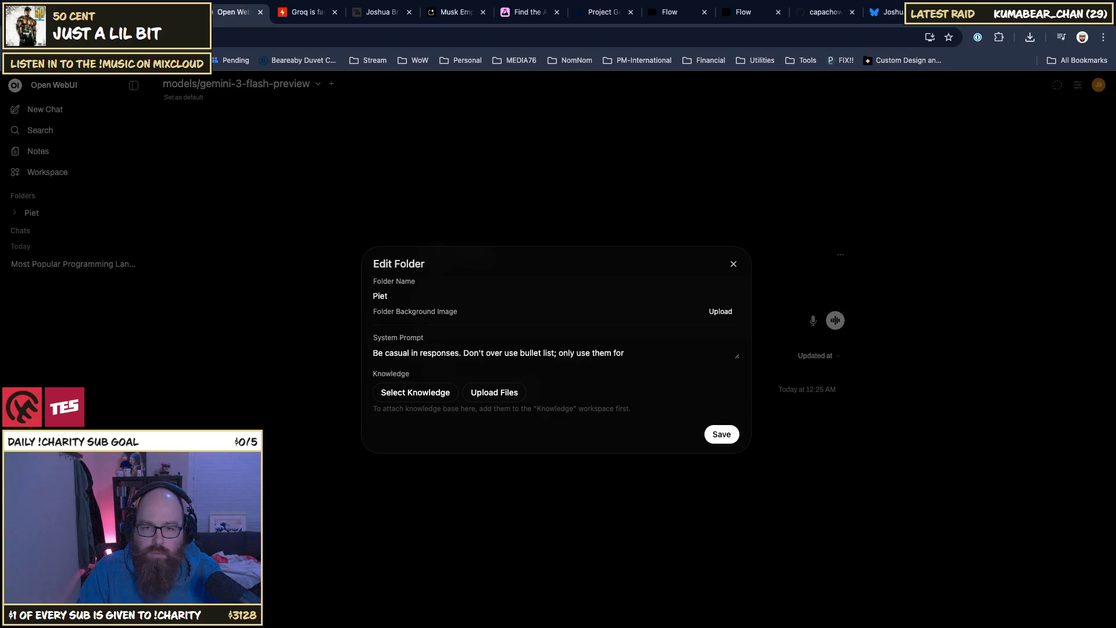
pyautogui.write(' pro')
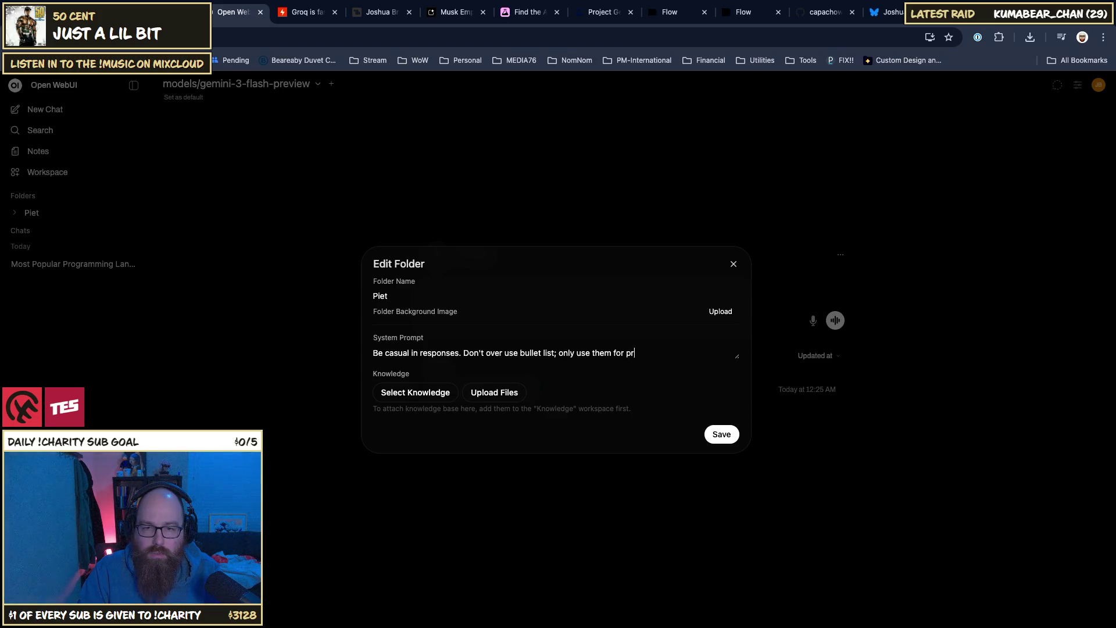
pyautogui.write('dedural')
# Correct 'prodedural' to 'procedural', end the prompt with 'content.', and save the folder settings
pyautogui.rightClick(655, 360)
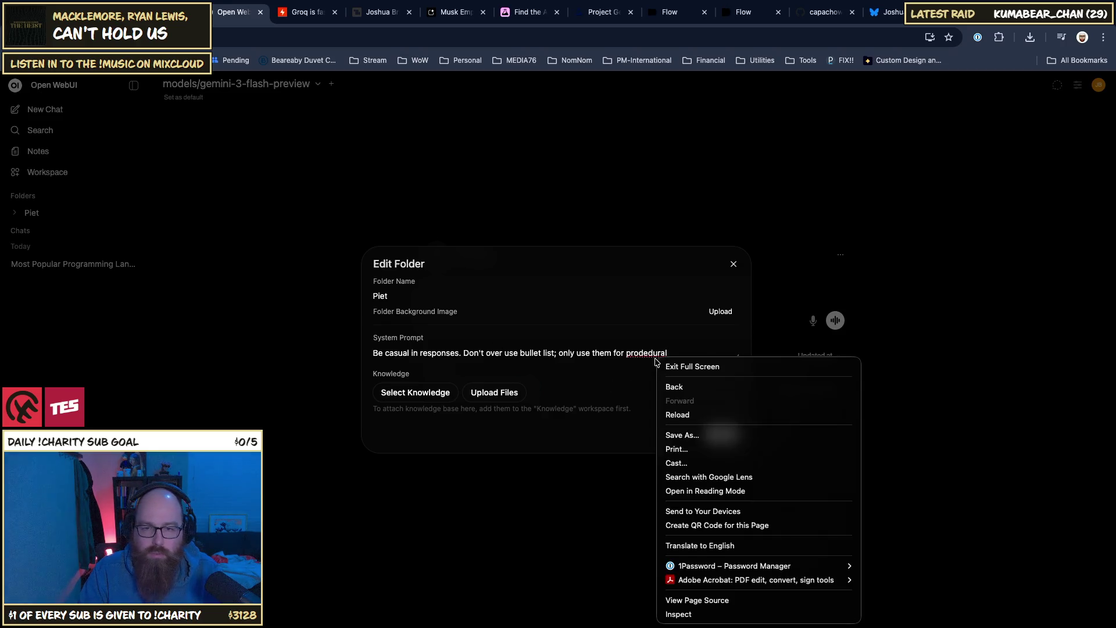
pyautogui.rightClick(656, 353)
pyautogui.click(712, 252)
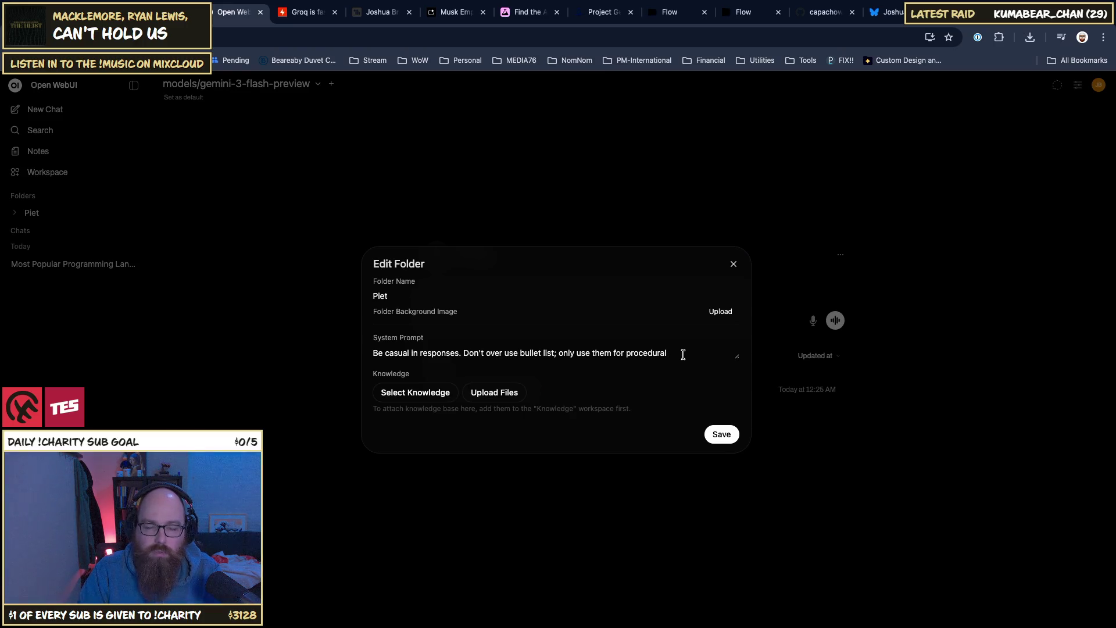
pyautogui.write('content.')
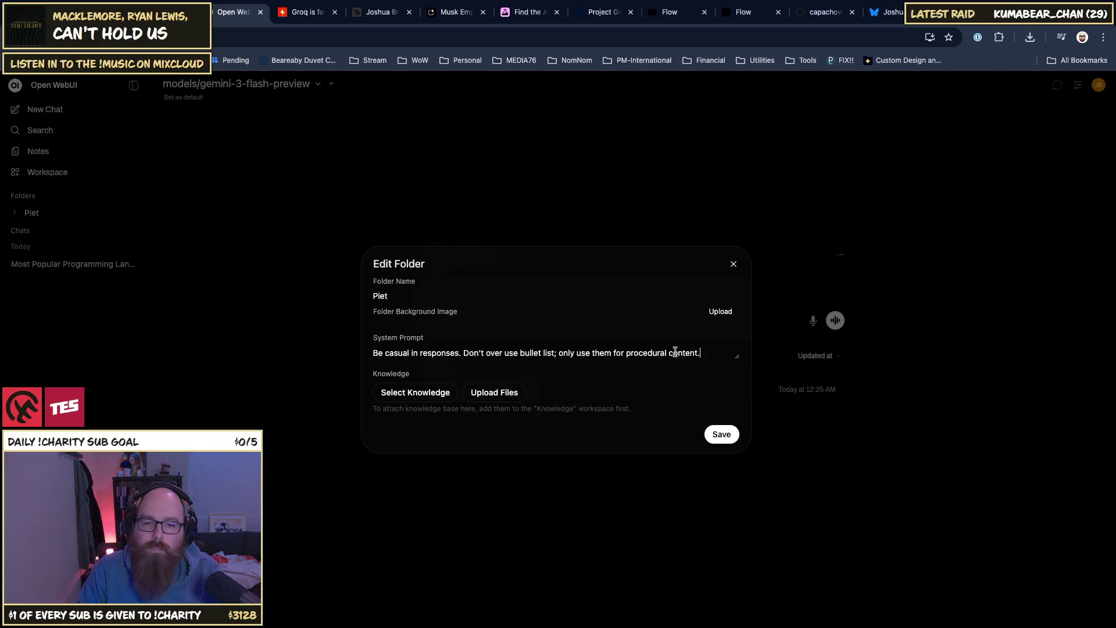
pyautogui.click(730, 438)
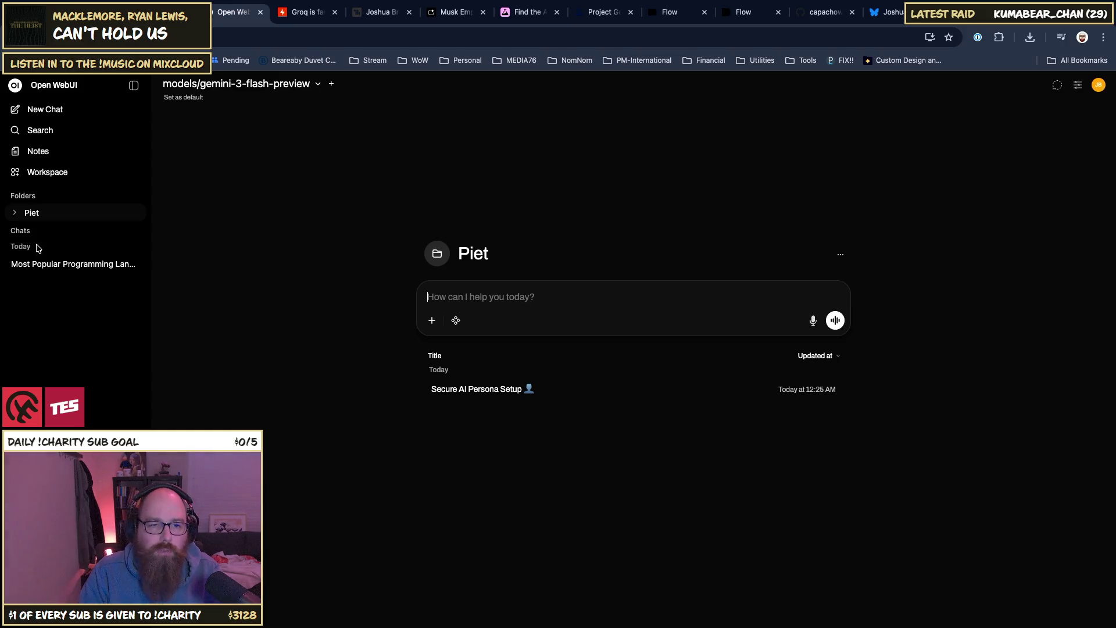
pyautogui.click(14, 212)
# Open Secure AI Persona Setup and read the email alias tip, the inbox line and the Create the Identity step
pyautogui.click(64, 230)
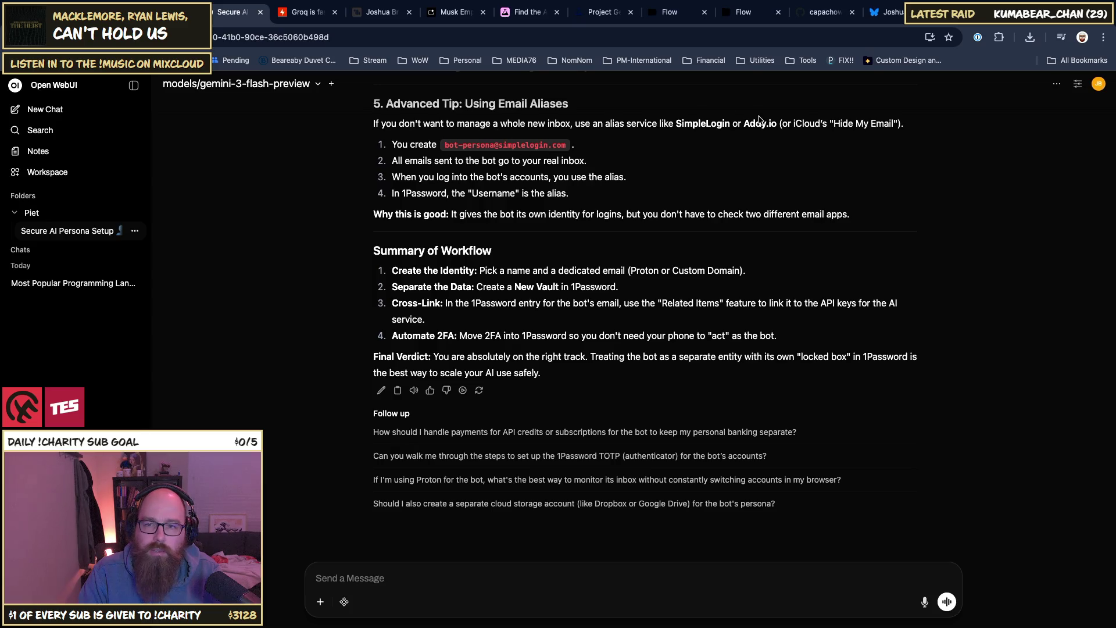
pyautogui.moveTo(863, 125); pyautogui.dragTo(477, 124)
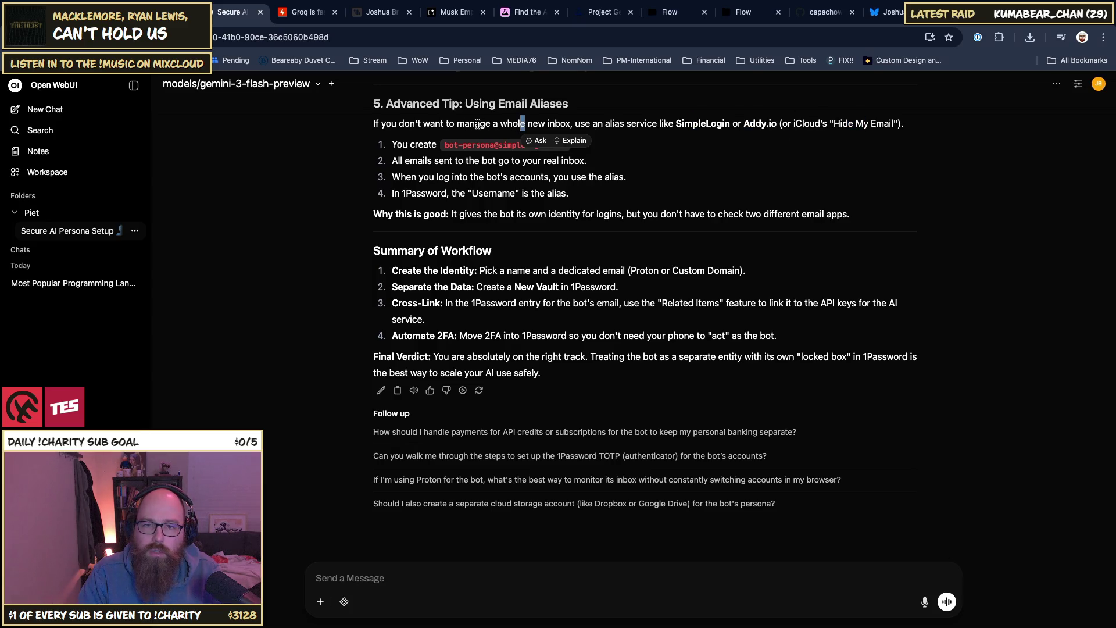
pyautogui.doubleClick(411, 120)
pyautogui.click(407, 120)
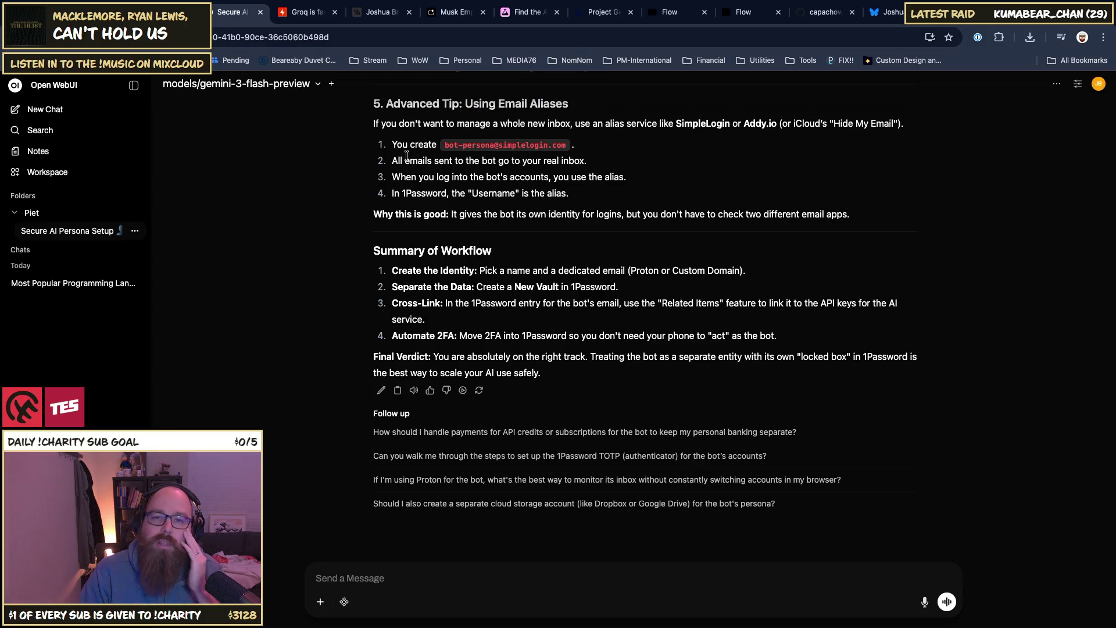
pyautogui.moveTo(405, 162); pyautogui.dragTo(572, 161)
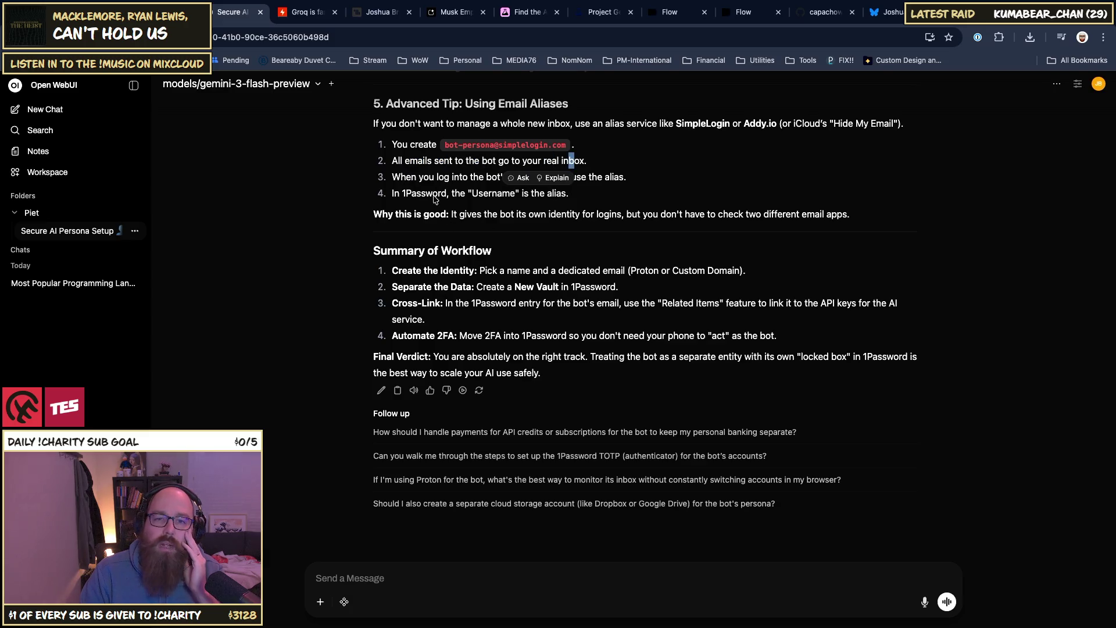
pyautogui.click(455, 184)
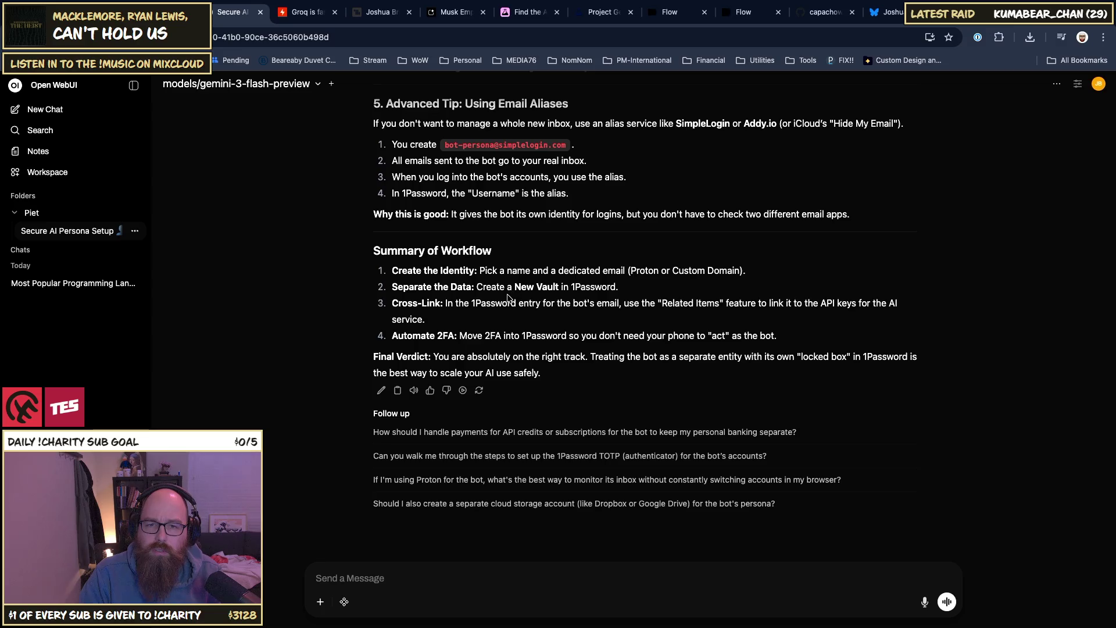
pyautogui.moveTo(484, 270); pyautogui.dragTo(666, 272)
pyautogui.click(644, 284)
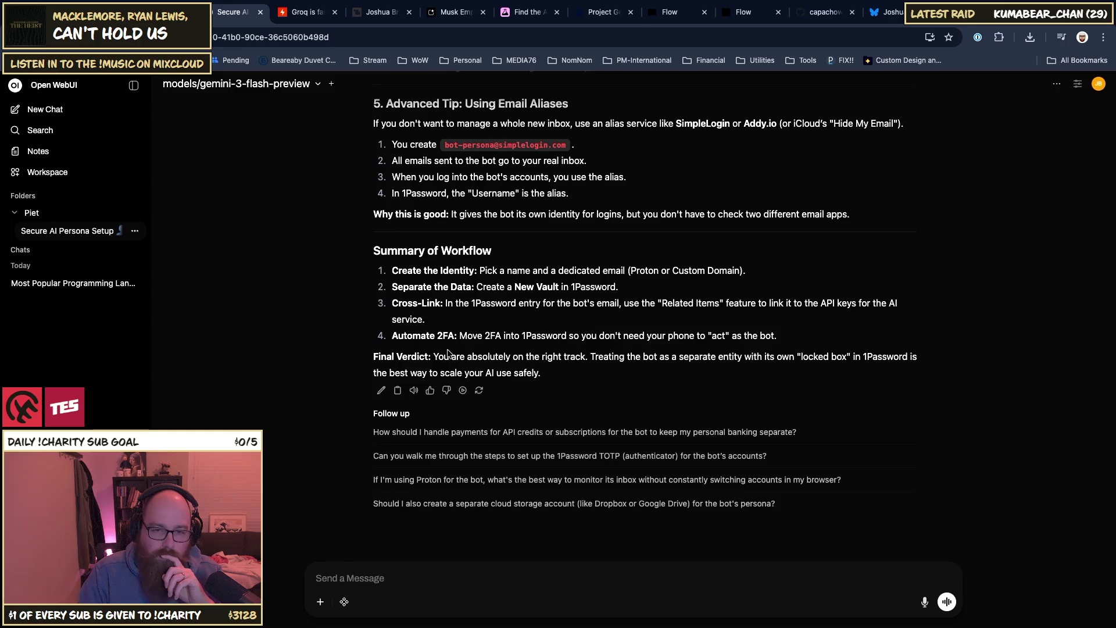
pyautogui.scroll(5, 640, 323)
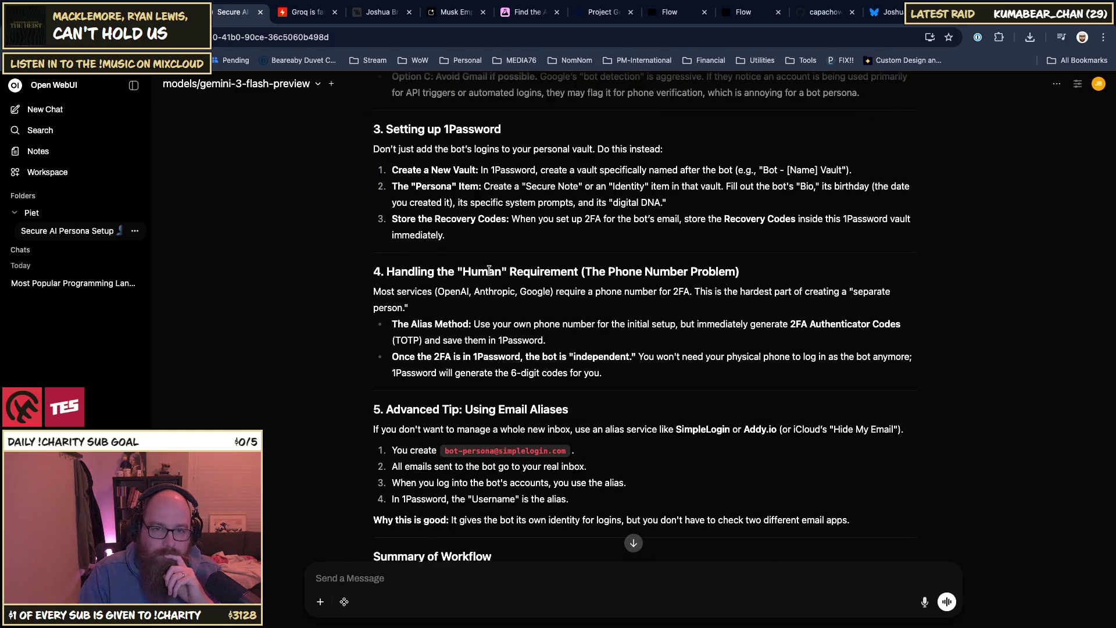
pyautogui.scroll(2, 427, 260)
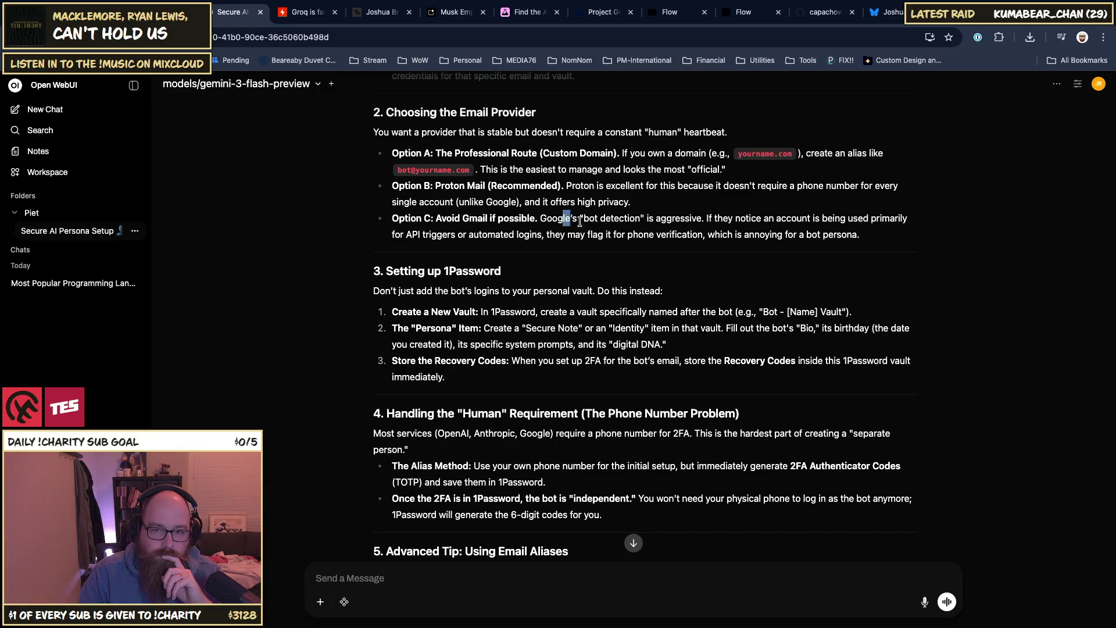
pyautogui.moveTo(569, 221); pyautogui.dragTo(634, 220)
pyautogui.moveTo(446, 221); pyautogui.dragTo(667, 230)
pyautogui.click(668, 230)
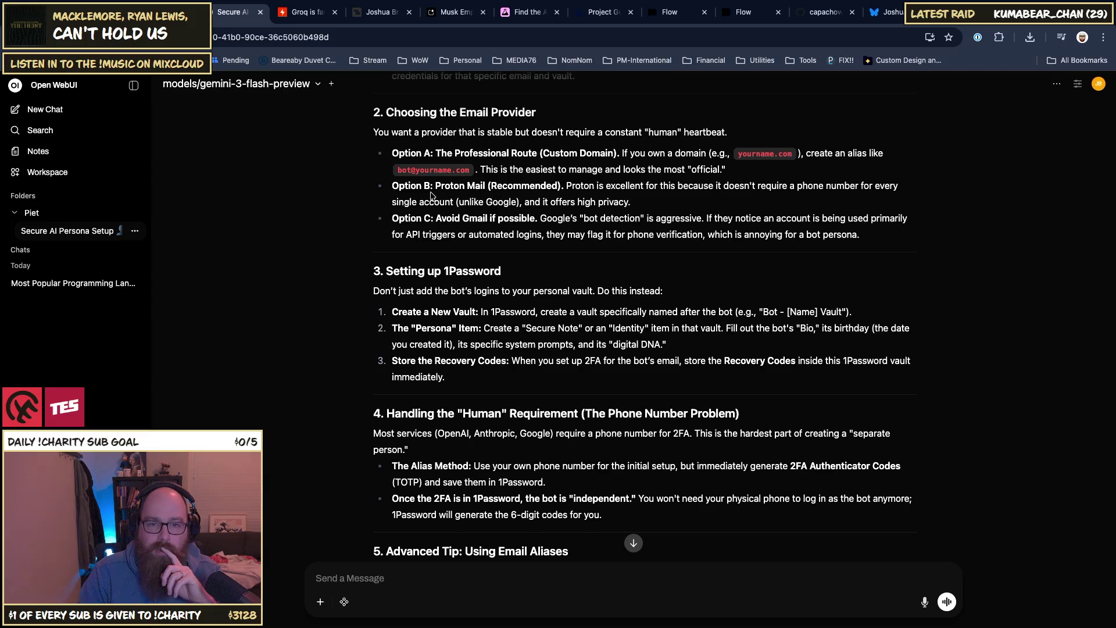
pyautogui.moveTo(444, 186); pyautogui.dragTo(500, 186)
pyautogui.click(541, 198)
pyautogui.moveTo(394, 113); pyautogui.dragTo(509, 112)
pyautogui.scroll(1, 543, 232)
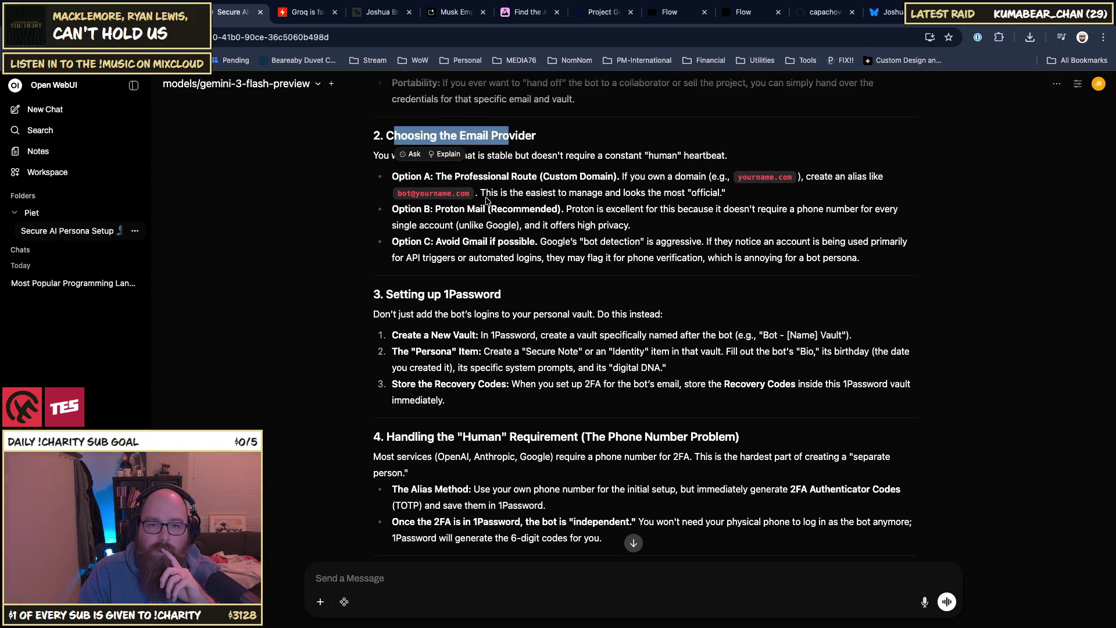
pyautogui.moveTo(437, 208); pyautogui.dragTo(487, 209)
pyautogui.click(513, 210)
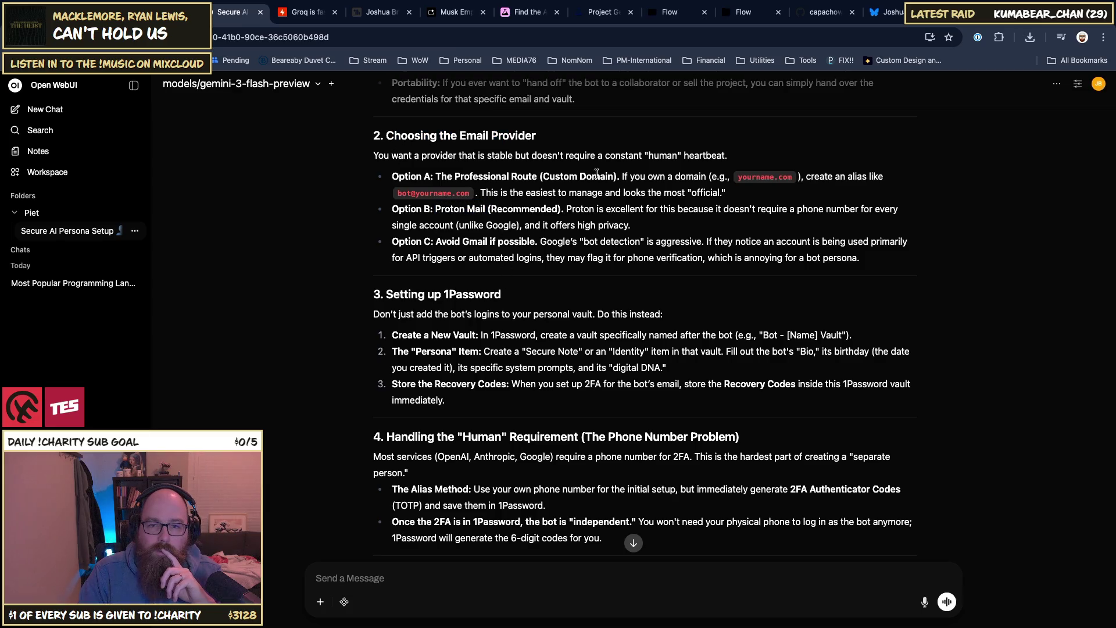
pyautogui.moveTo(612, 176)
pyautogui.mouseDown()
pyautogui.moveTo(610, 192)
pyautogui.moveTo(577, 193)
pyautogui.mouseUp()
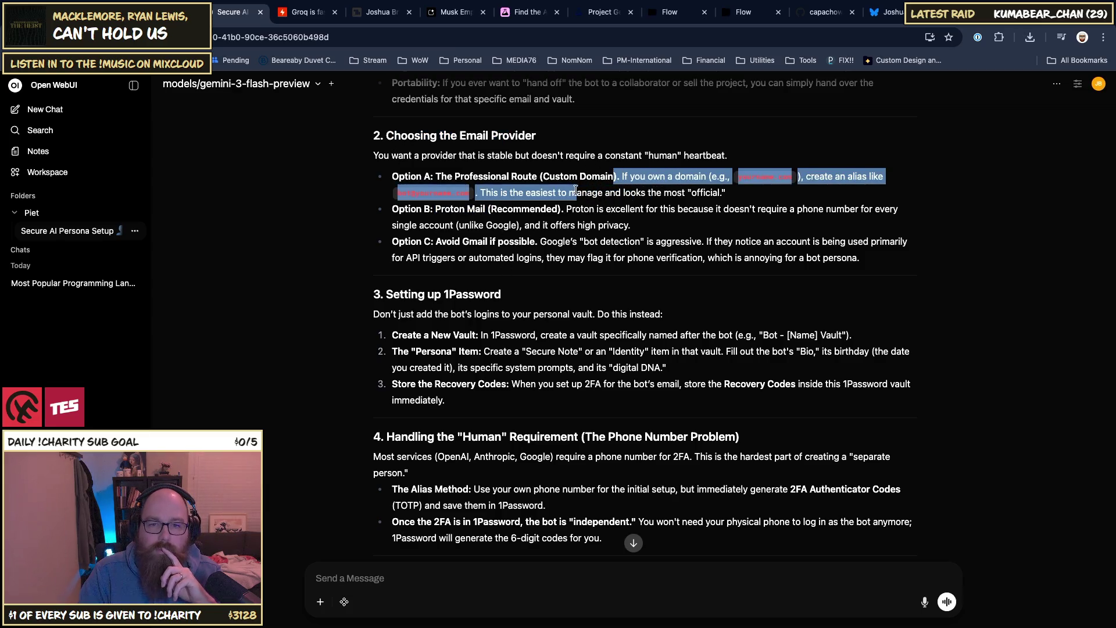
pyautogui.click(618, 195)
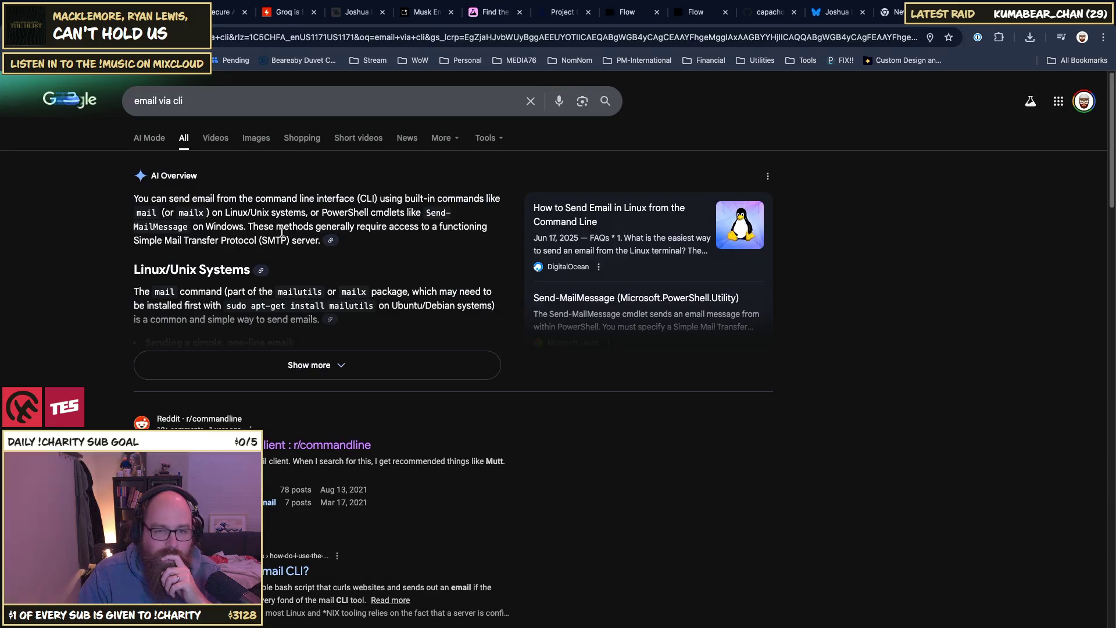
# Expand the 'email via cli' AI Overview, read the mail and mutt examples, and scroll to the forum results
pyautogui.click(349, 359)
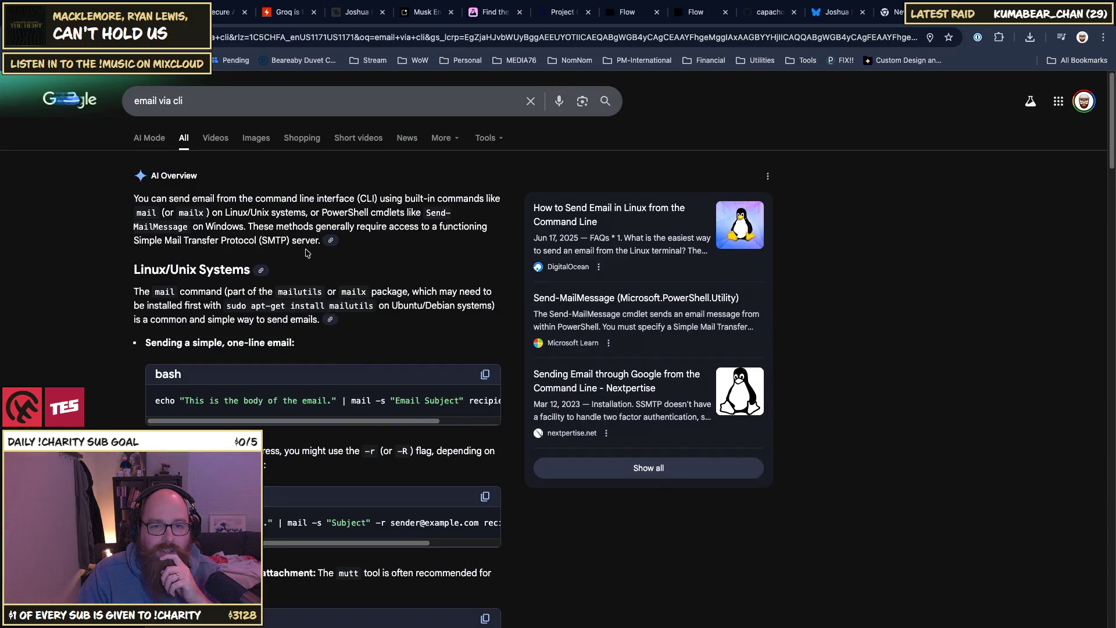
pyautogui.moveTo(153, 291); pyautogui.dragTo(232, 292)
pyautogui.click(238, 291)
pyautogui.moveTo(249, 420)
pyautogui.mouseDown()
pyautogui.moveTo(318, 425)
pyautogui.moveTo(300, 426)
pyautogui.mouseUp()
pyautogui.hscroll(-2, 300, 406)
pyautogui.scroll(-2, 301, 406)
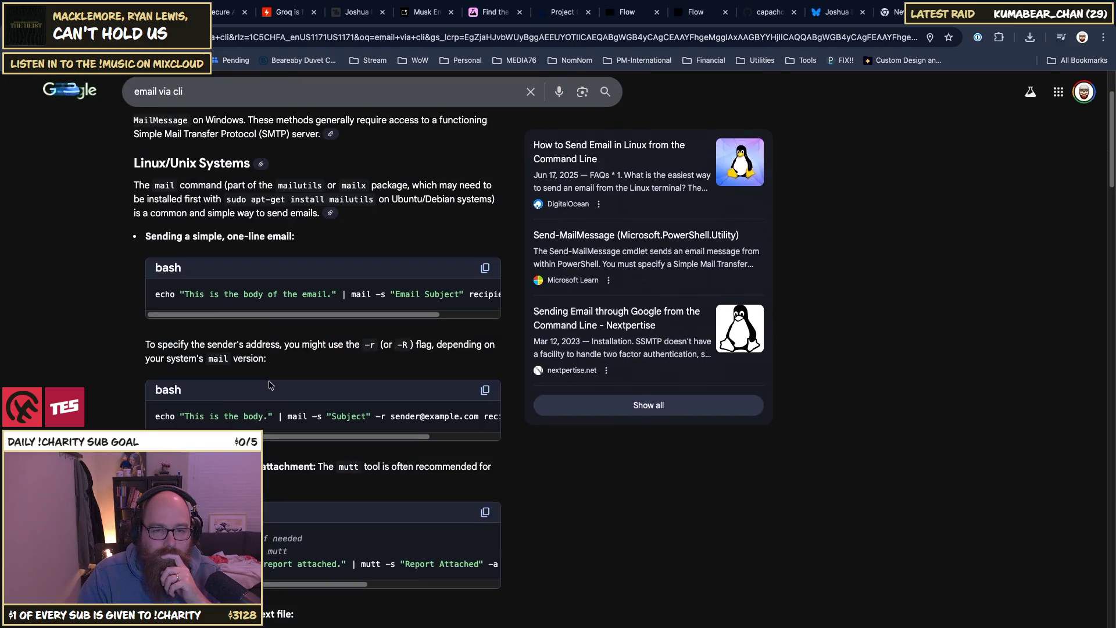
pyautogui.scroll(-1, 315, 383)
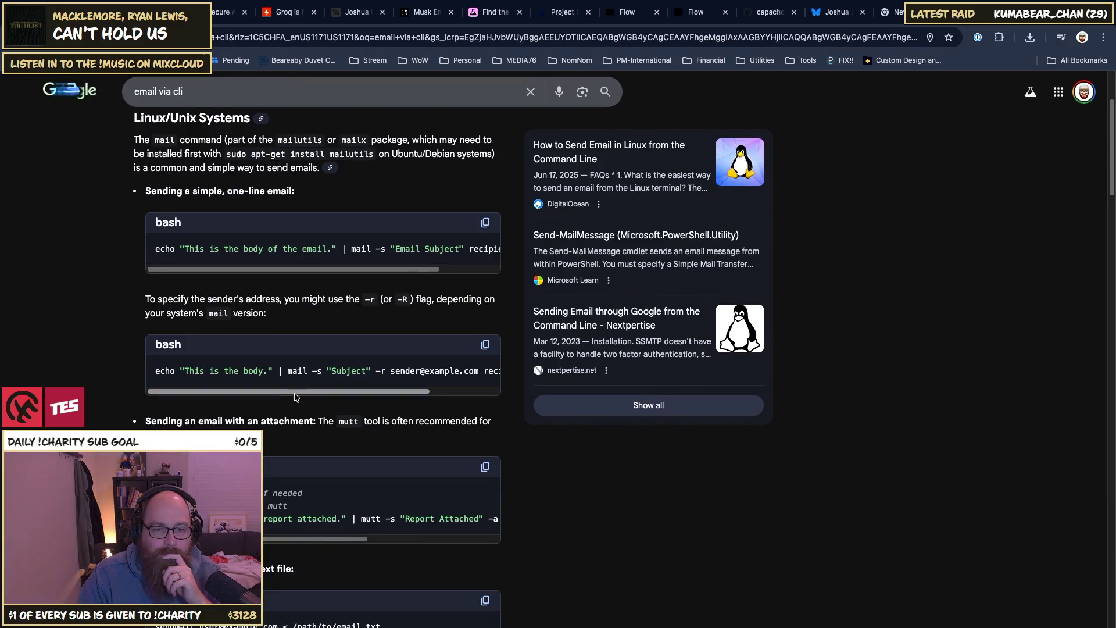
pyautogui.scroll(-3, 281, 401)
pyautogui.scroll(-15, 281, 401)
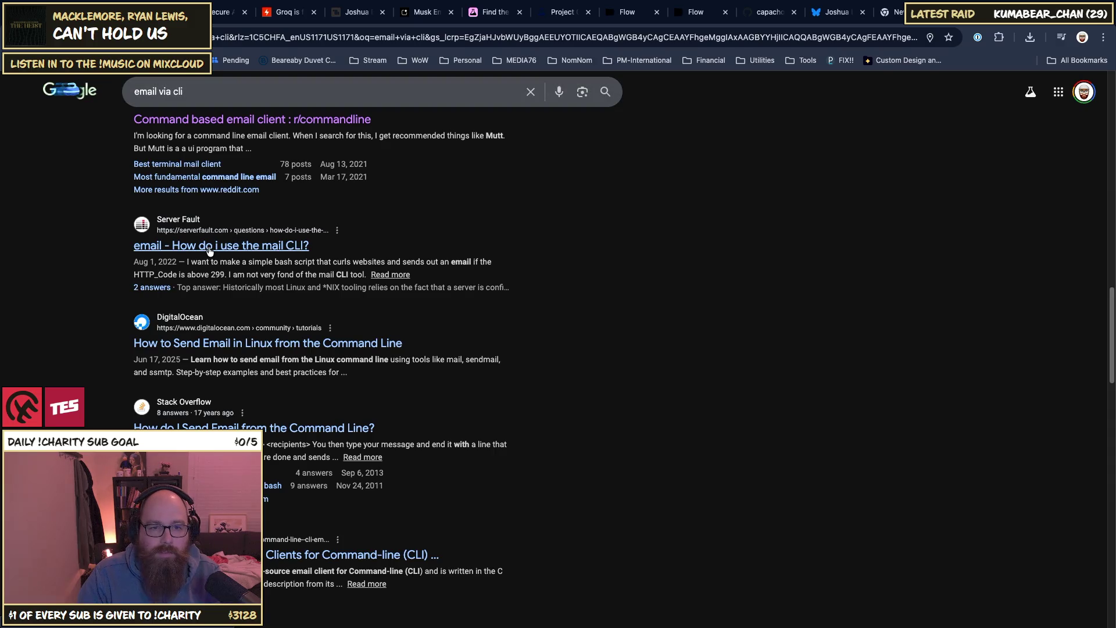
pyautogui.press('/')
# Search 'email via cli inbox' and briefly view the NeoMutt project site before closing it
pyautogui.write('in')
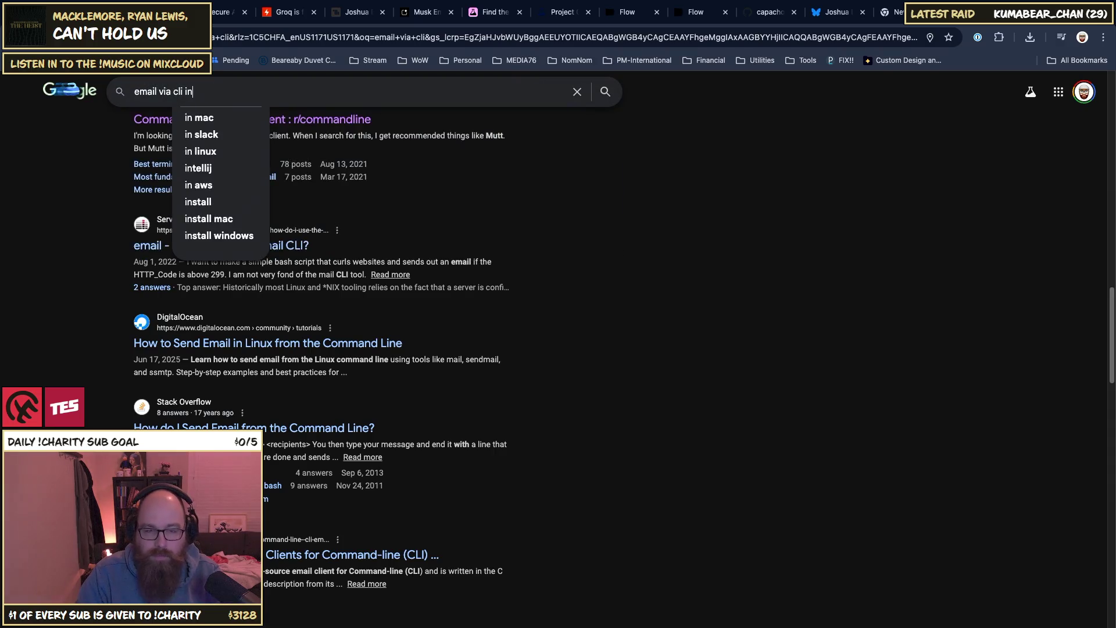
pyautogui.write('box')
pyautogui.press('Return')
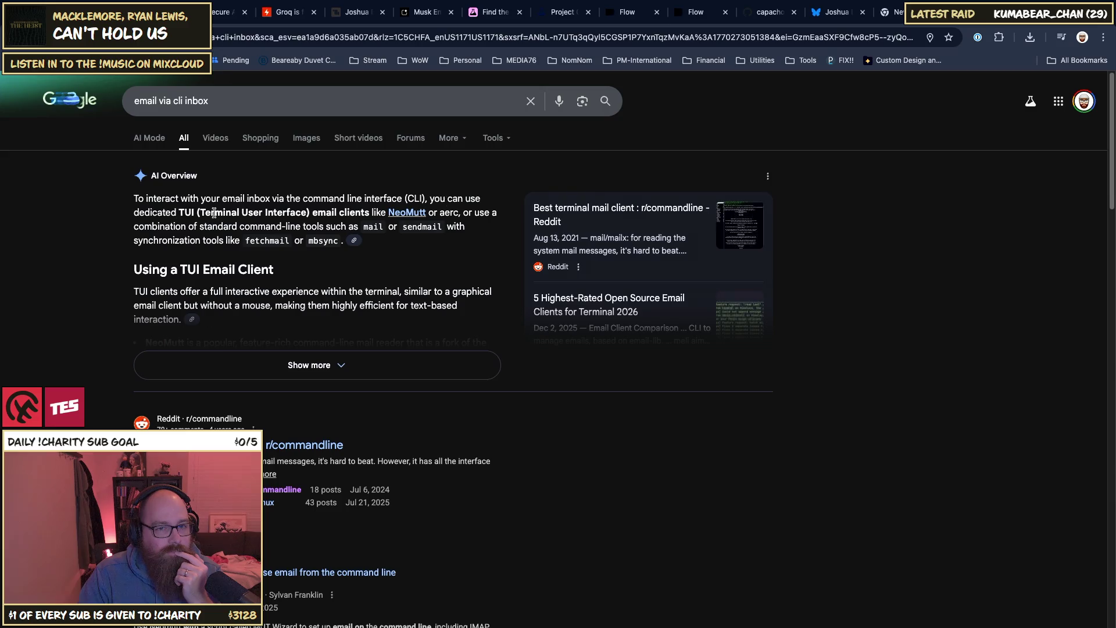
pyautogui.click(400, 218)
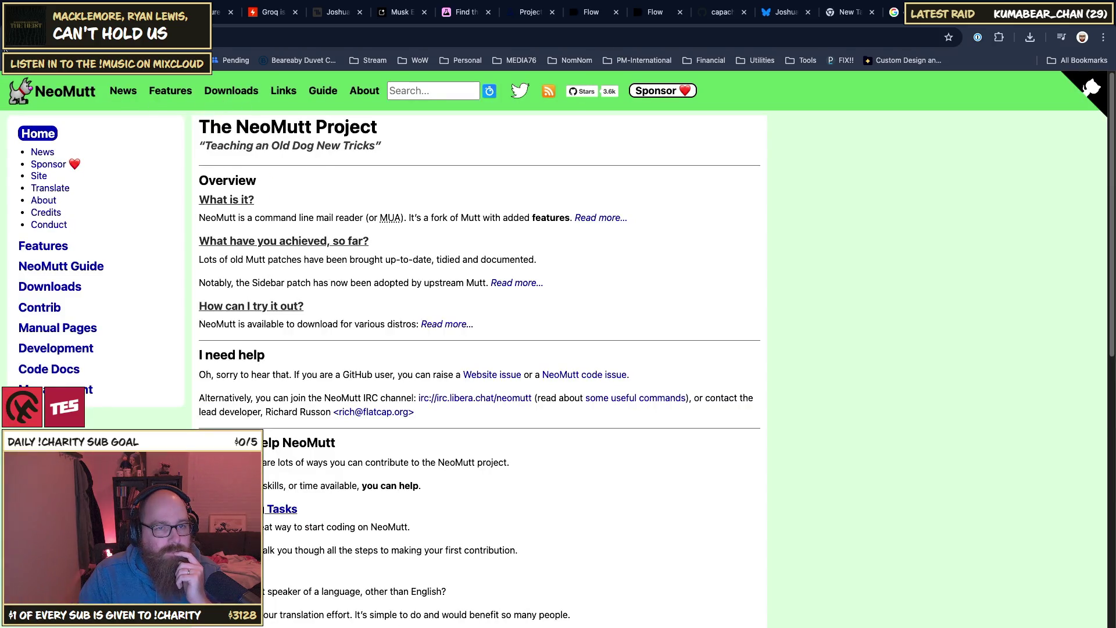
pyautogui.hotkey('ctrl', 'w')
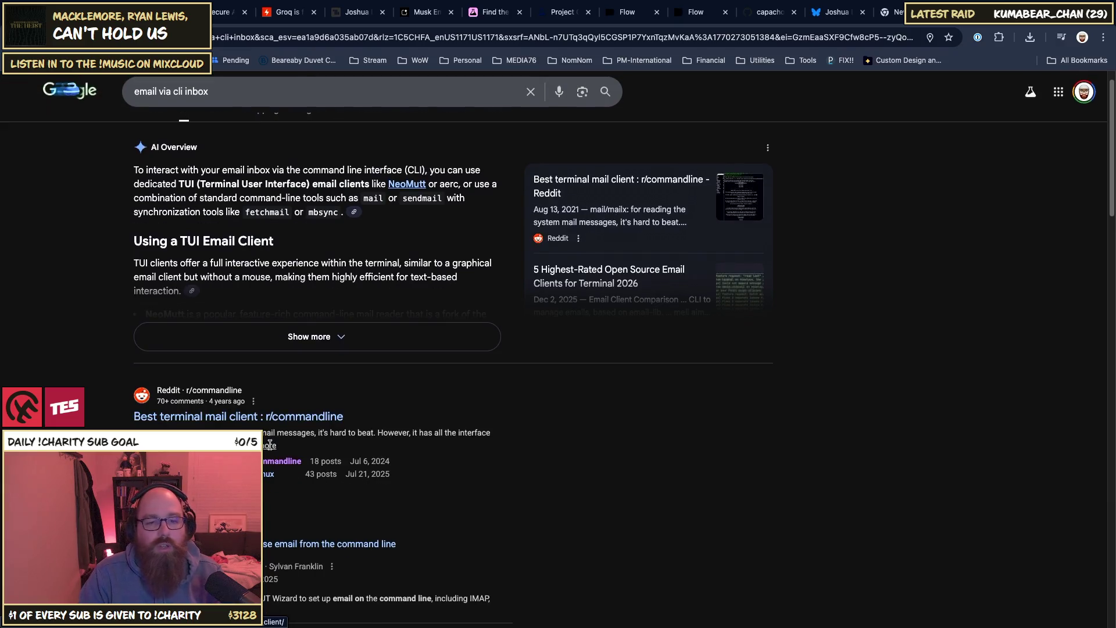
# Scroll down through the command-line email articles in the 'email via cli inbox' results
pyautogui.scroll(-3, 267, 445)
pyautogui.scroll(-5, 263, 434)
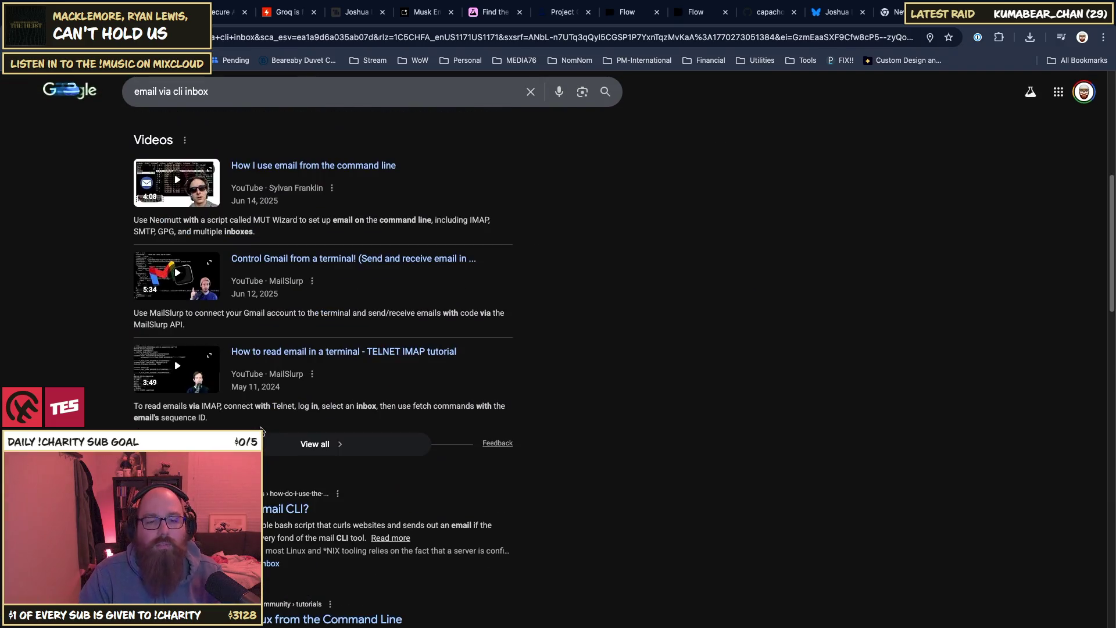
pyautogui.scroll(-2, 285, 517)
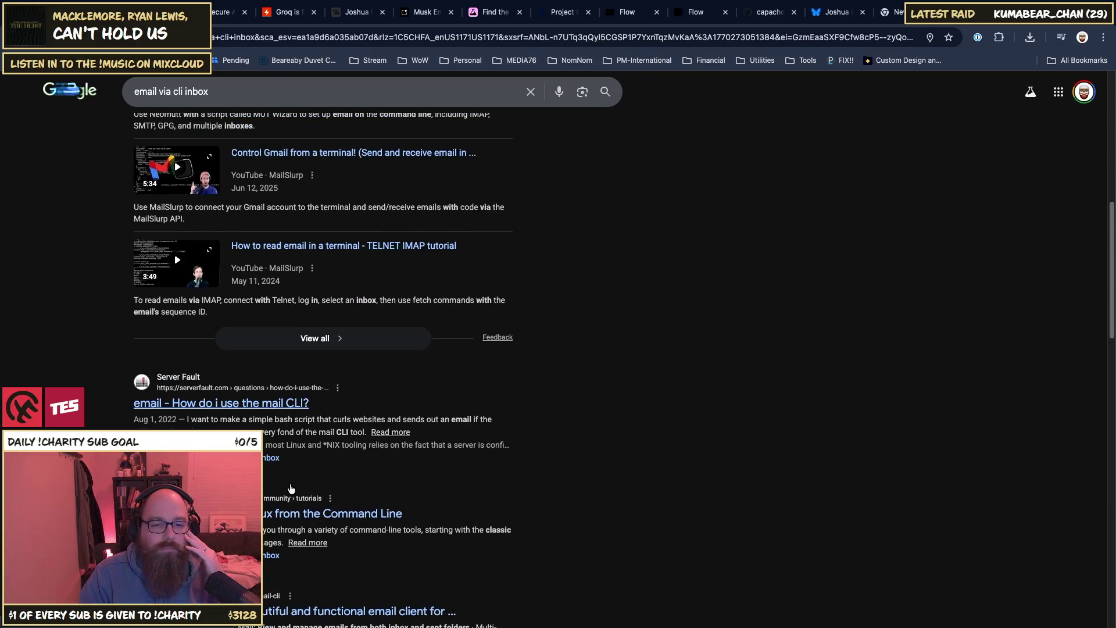
pyautogui.scroll(-2, 303, 527)
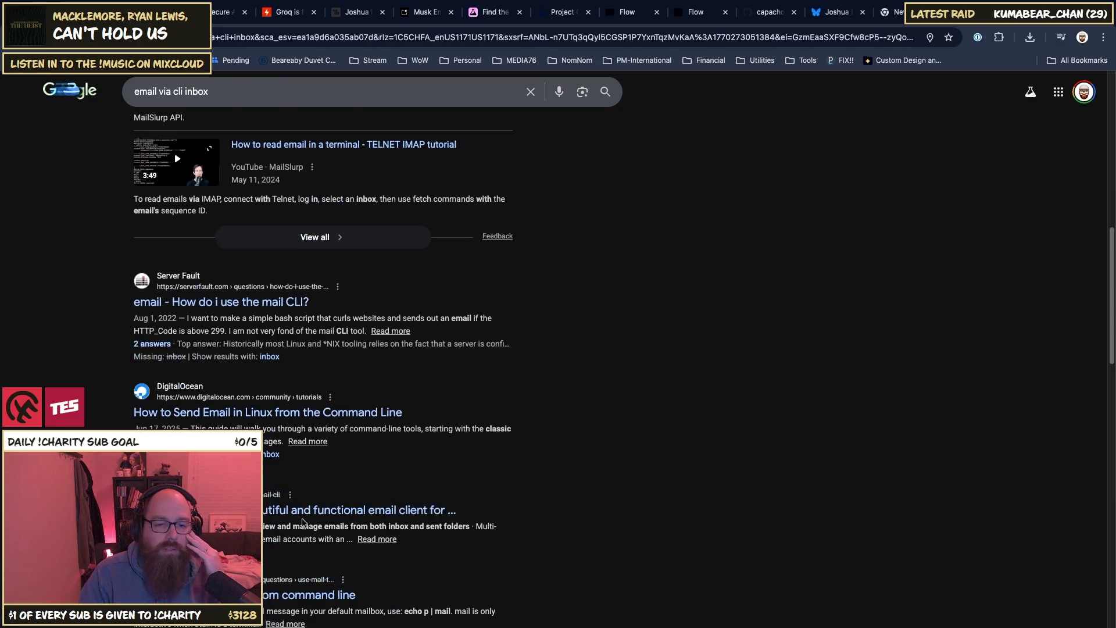
pyautogui.click(197, 92)
# Replace the query with 'protonmail cli' and run the search
pyautogui.doubleClick(196, 91)
pyautogui.tripleClick(196, 92)
pyautogui.write('protonmai')
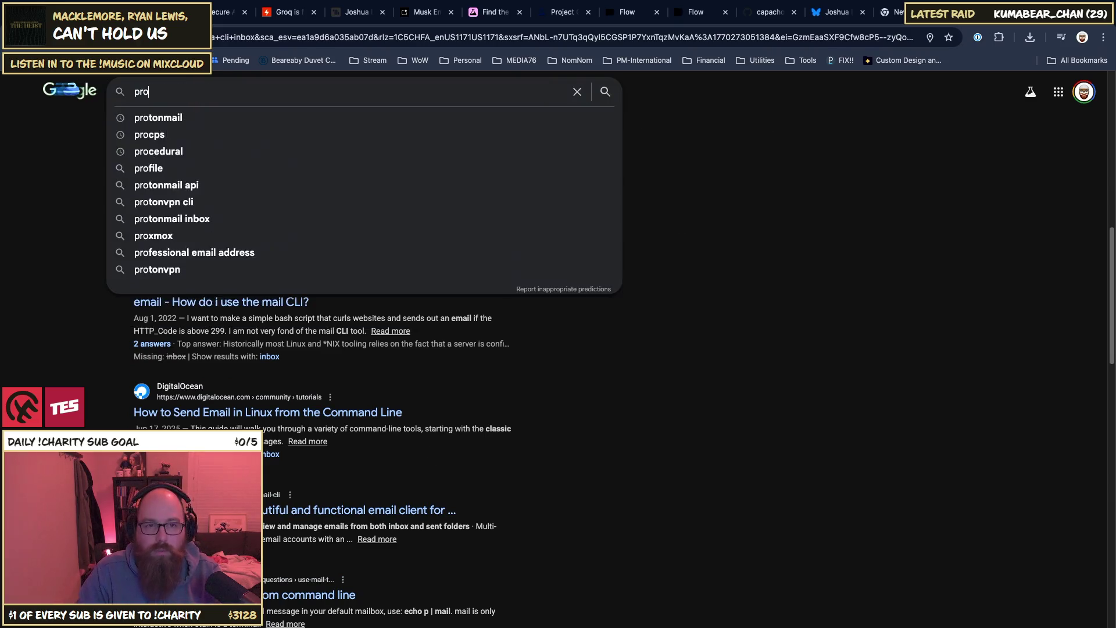
pyautogui.write('l cli')
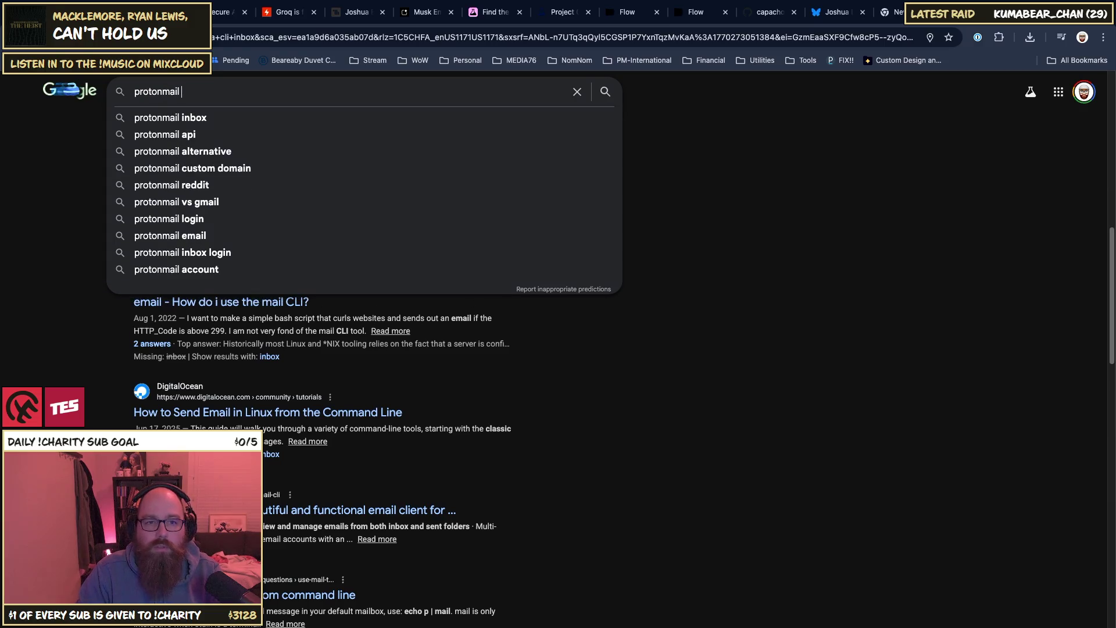
pyautogui.press('Return')
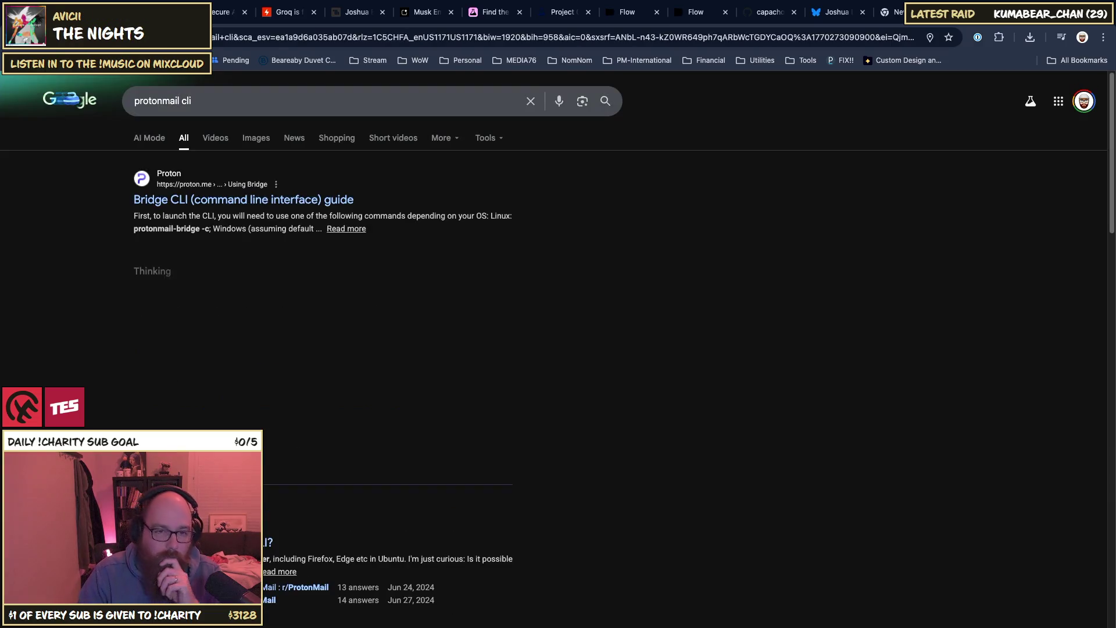
# Read Proton's Bridge CLI guide, then return to the 'protonmail cli' results
pyautogui.click(259, 203)
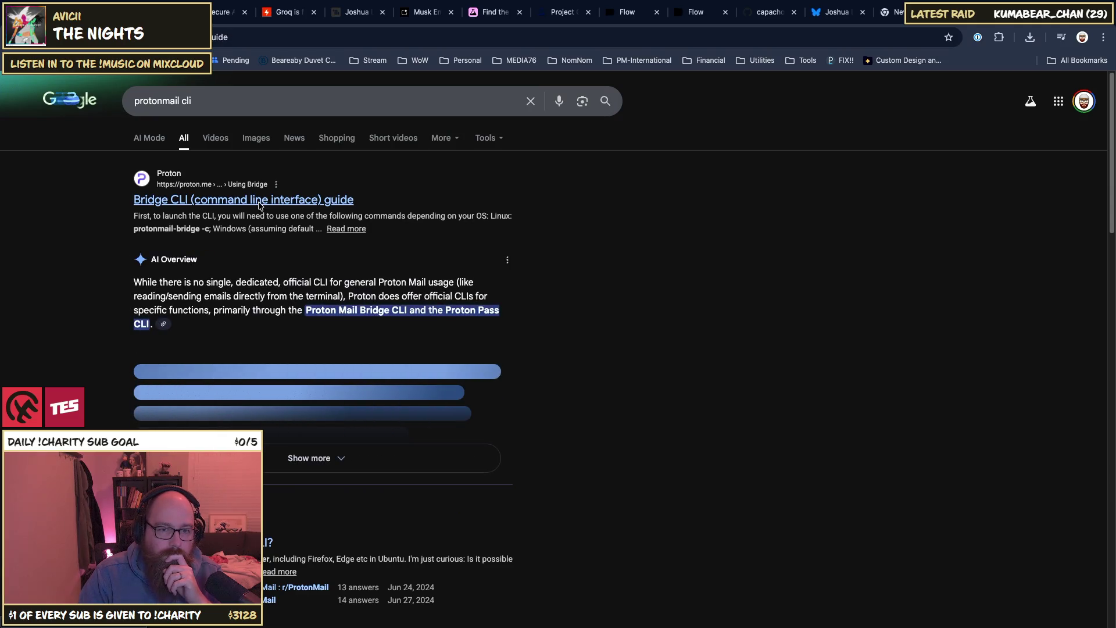
pyautogui.moveTo(112, 291); pyautogui.dragTo(581, 291)
pyautogui.click(336, 326)
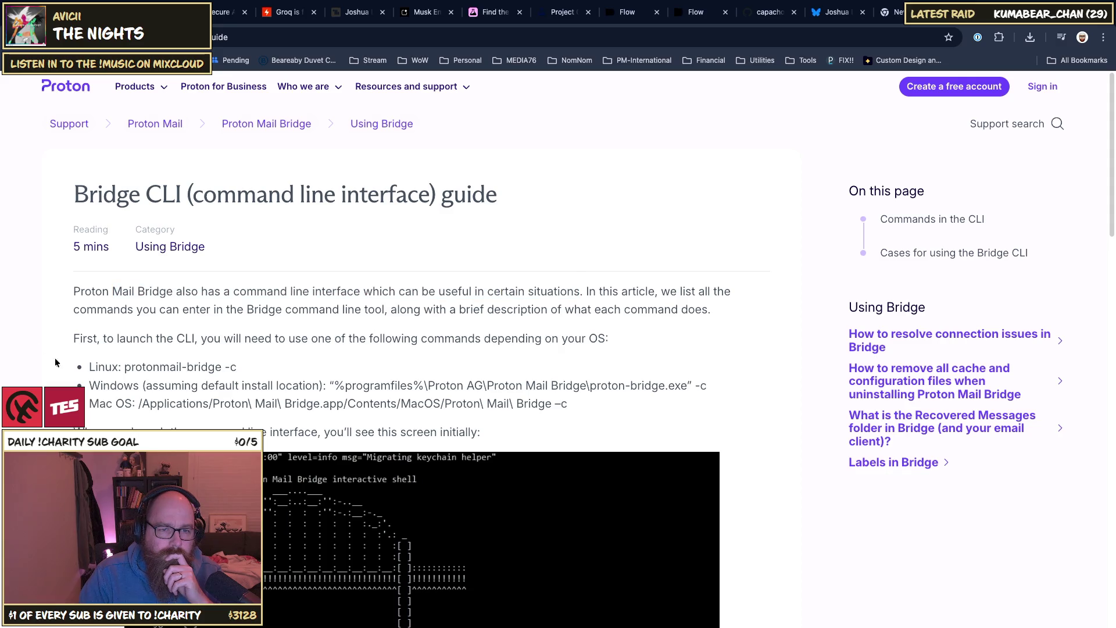
pyautogui.scroll(-3, 387, 353)
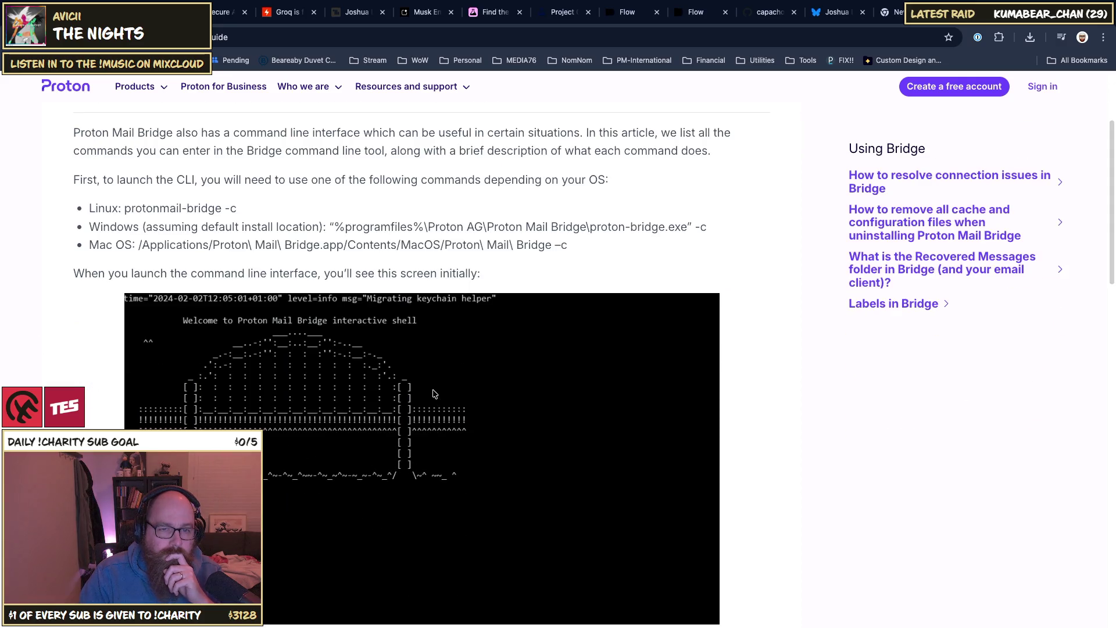
pyautogui.scroll(-5, 345, 314)
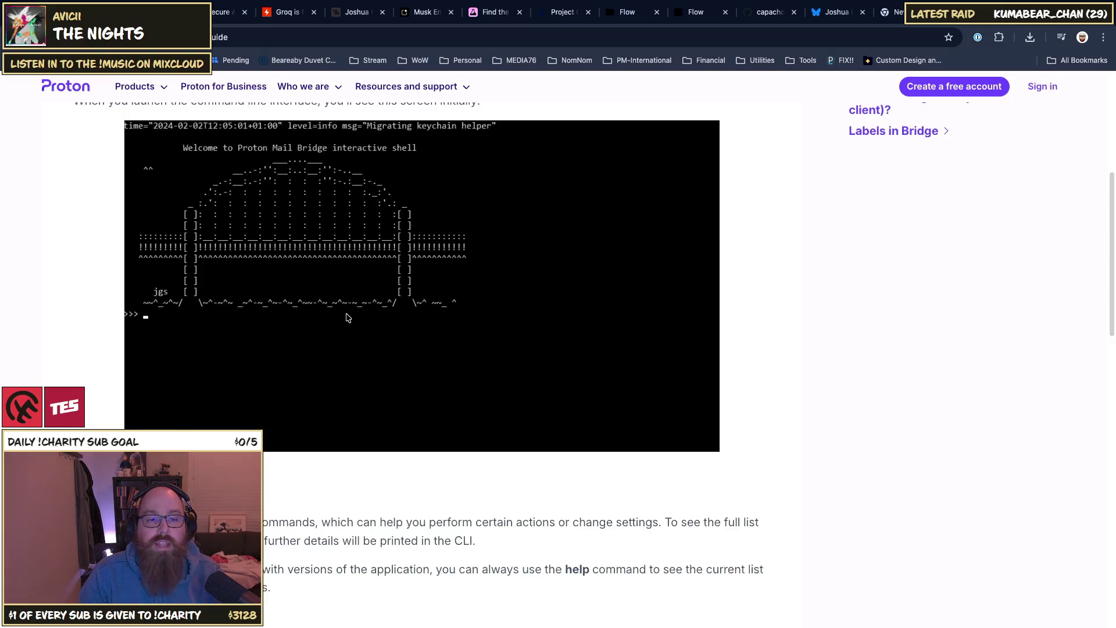
pyautogui.scroll(-1, 349, 388)
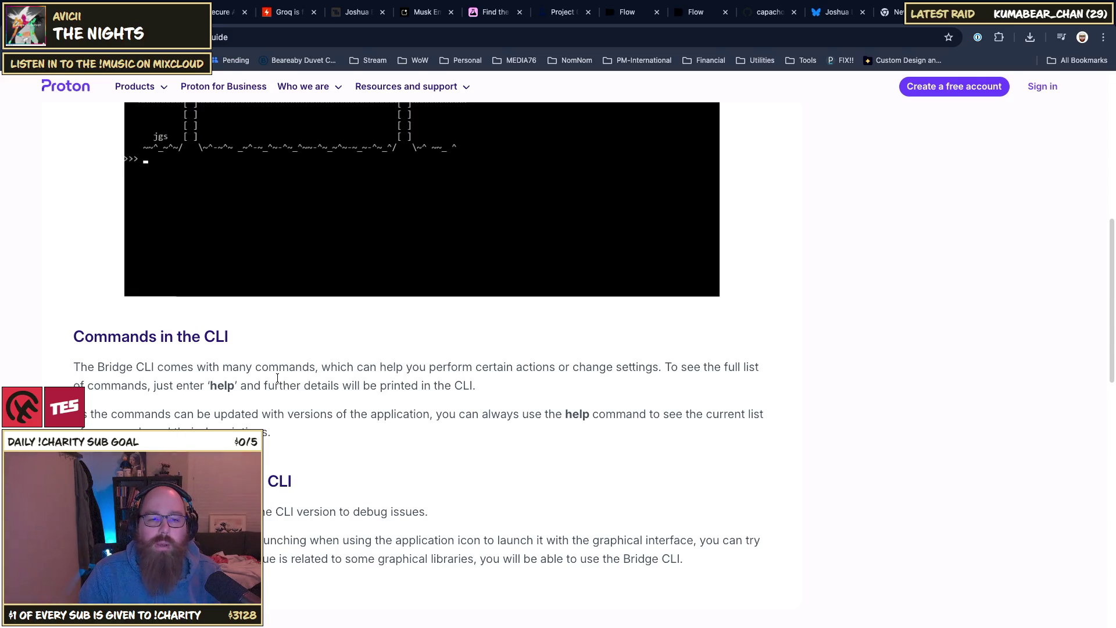
pyautogui.scroll(-7, 282, 378)
pyautogui.scroll(5, 286, 366)
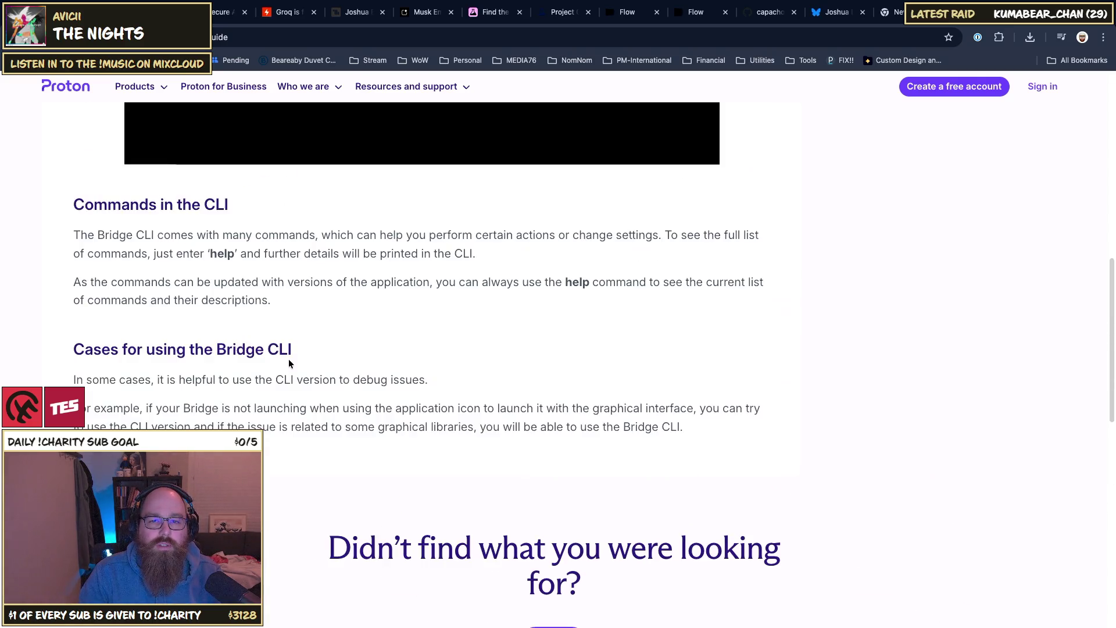
pyautogui.hotkey('alt', 'Left')
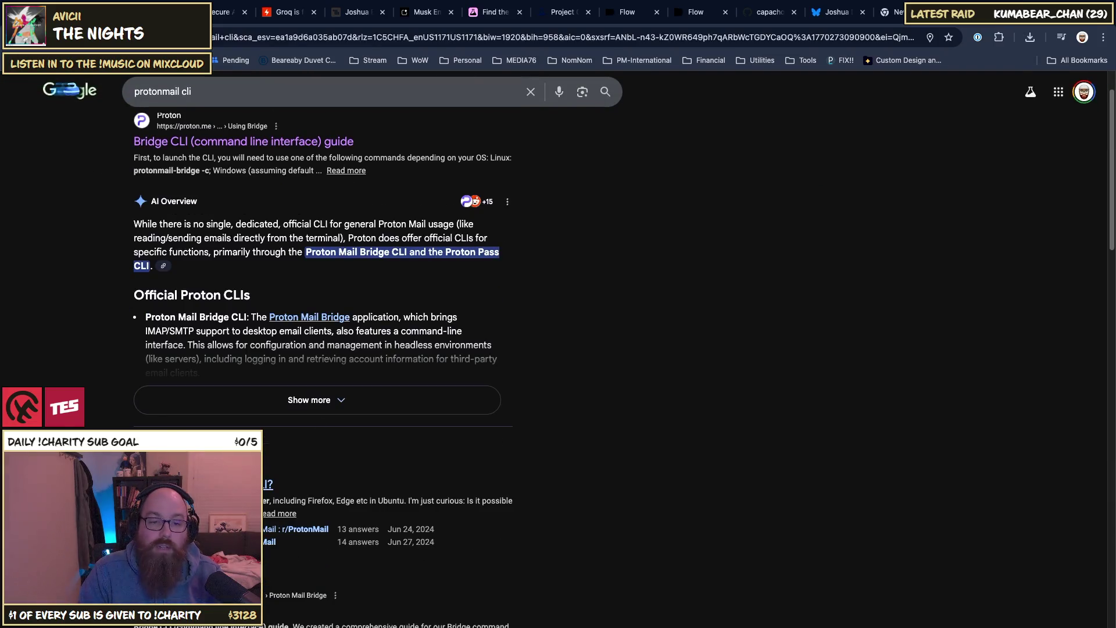
# Read the Reddit thread 'ProtonMail from Linux CLI?' and open its Protonmail Bridge link in a new tab
pyautogui.click(267, 483)
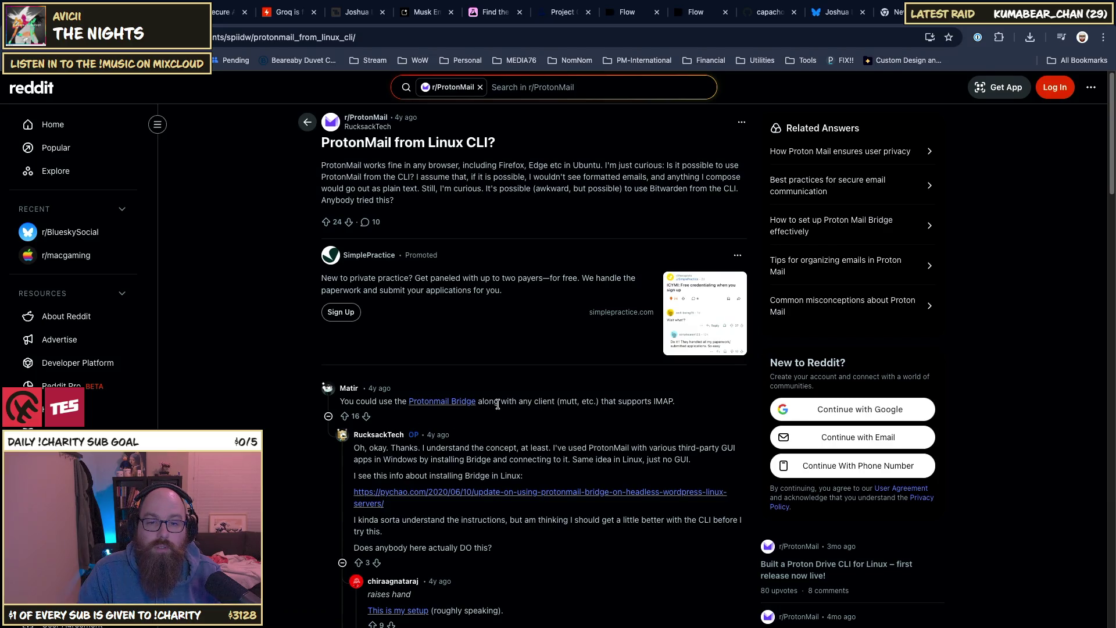
pyautogui.moveTo(496, 404); pyautogui.dragTo(569, 403)
pyautogui.click(572, 403)
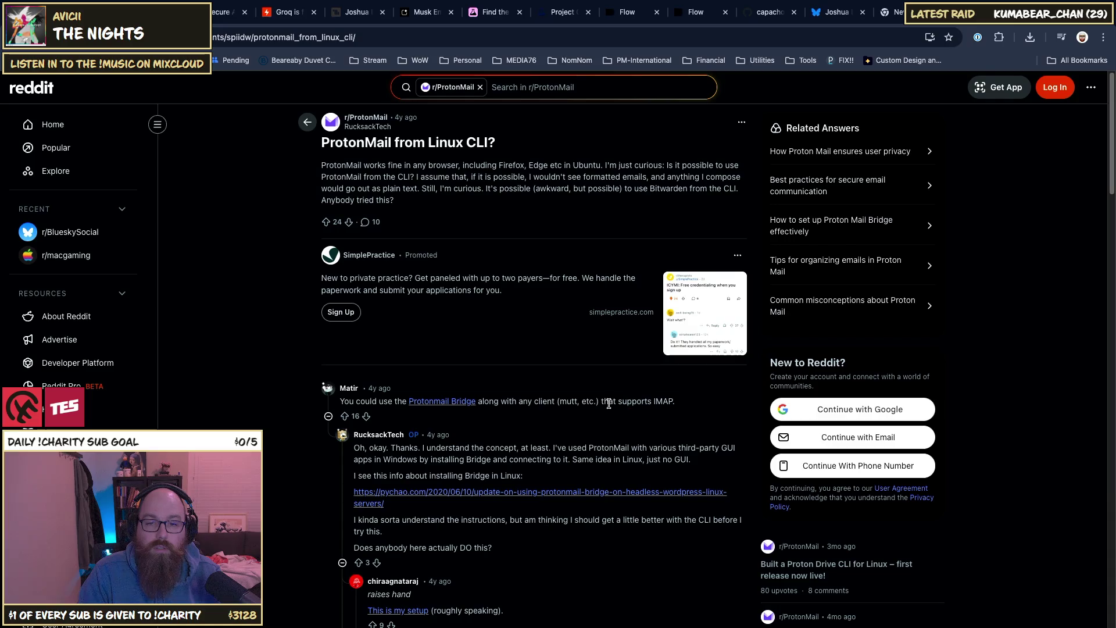
pyautogui.click(438, 407)
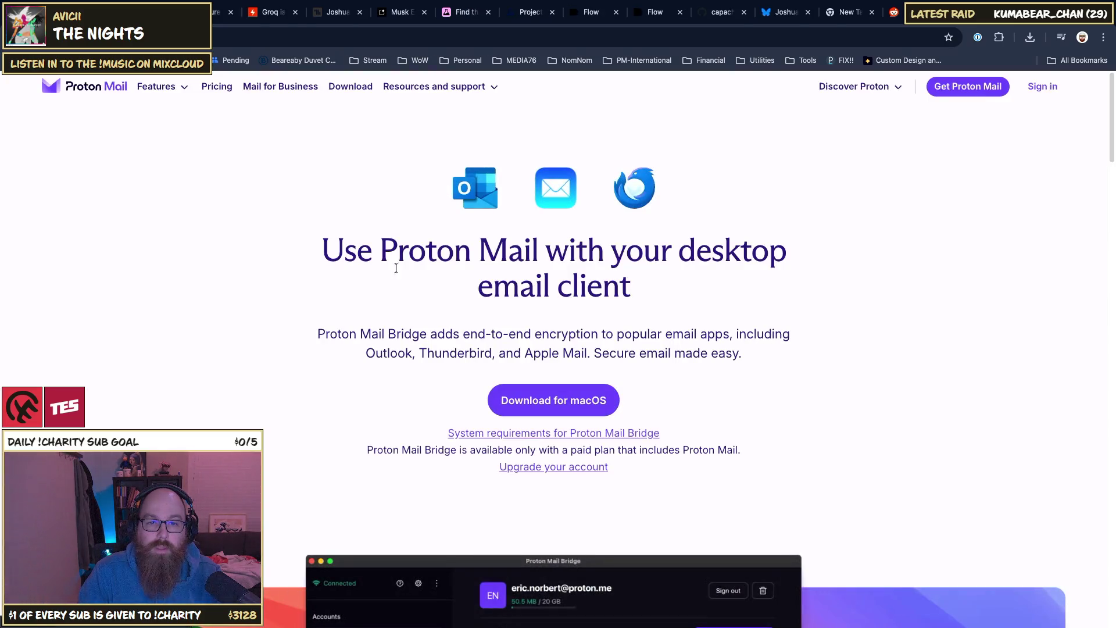
# Read the Proton Mail Bridge page heading and its description subtitle
pyautogui.moveTo(356, 251); pyautogui.dragTo(626, 251)
pyautogui.click(653, 268)
pyautogui.scroll(-5, 605, 321)
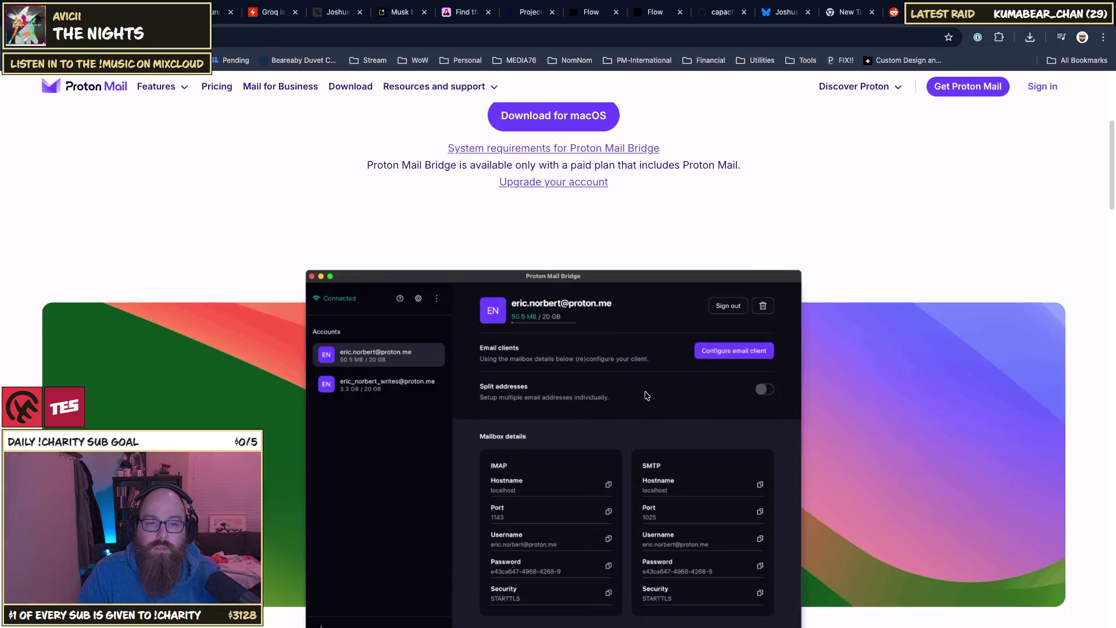
pyautogui.scroll(3, 646, 395)
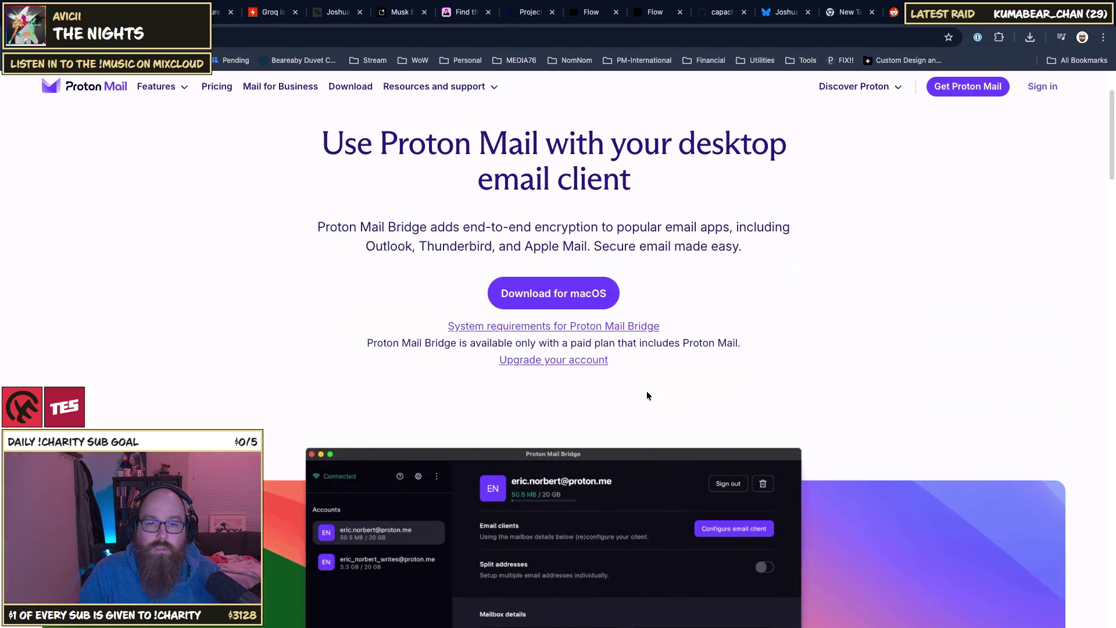
pyautogui.moveTo(469, 228)
pyautogui.mouseDown()
pyautogui.moveTo(714, 233)
pyautogui.moveTo(458, 250)
pyautogui.moveTo(483, 250)
pyautogui.mouseUp()
pyautogui.click(550, 246)
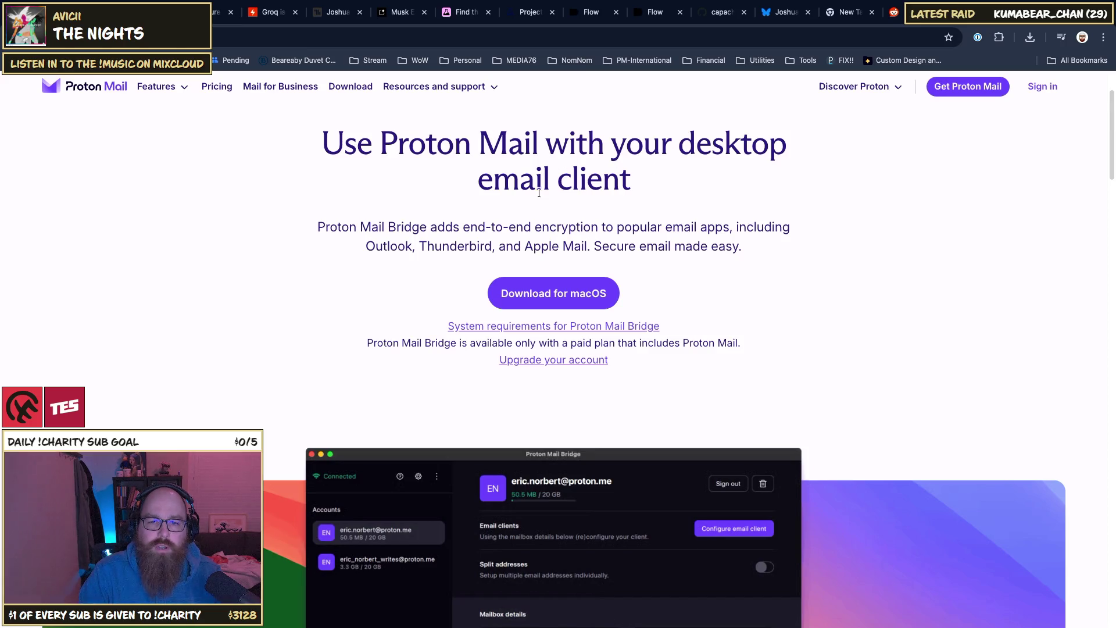
# Scroll down to 'How does Proton Mail Bridge work?', then switch to the Photoshop mockup
pyautogui.scroll(-8, 566, 198)
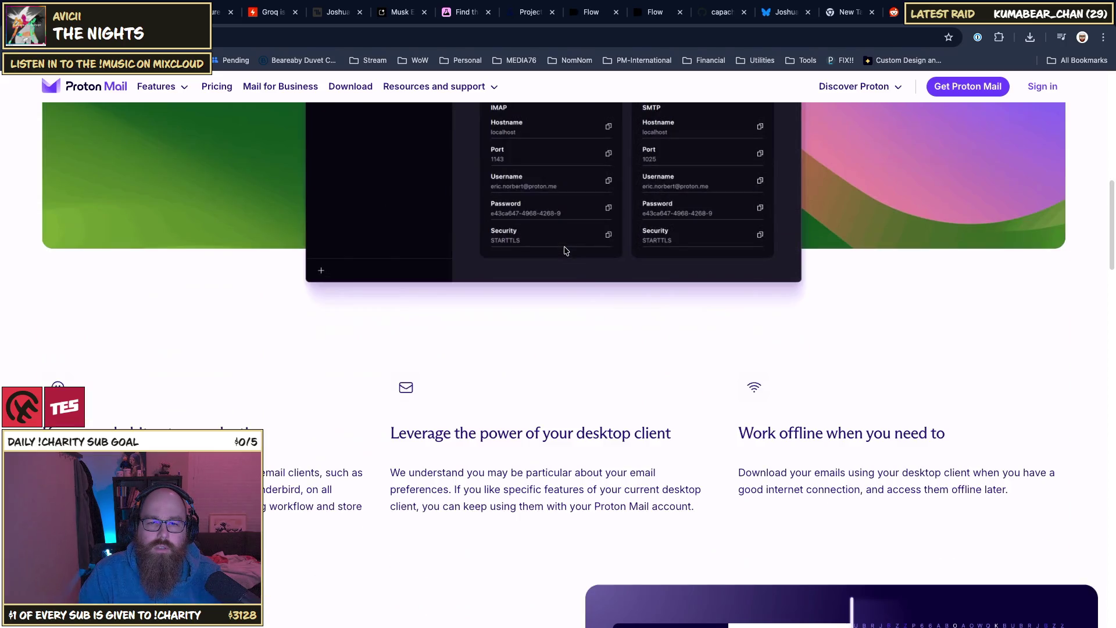
pyautogui.scroll(-6, 502, 366)
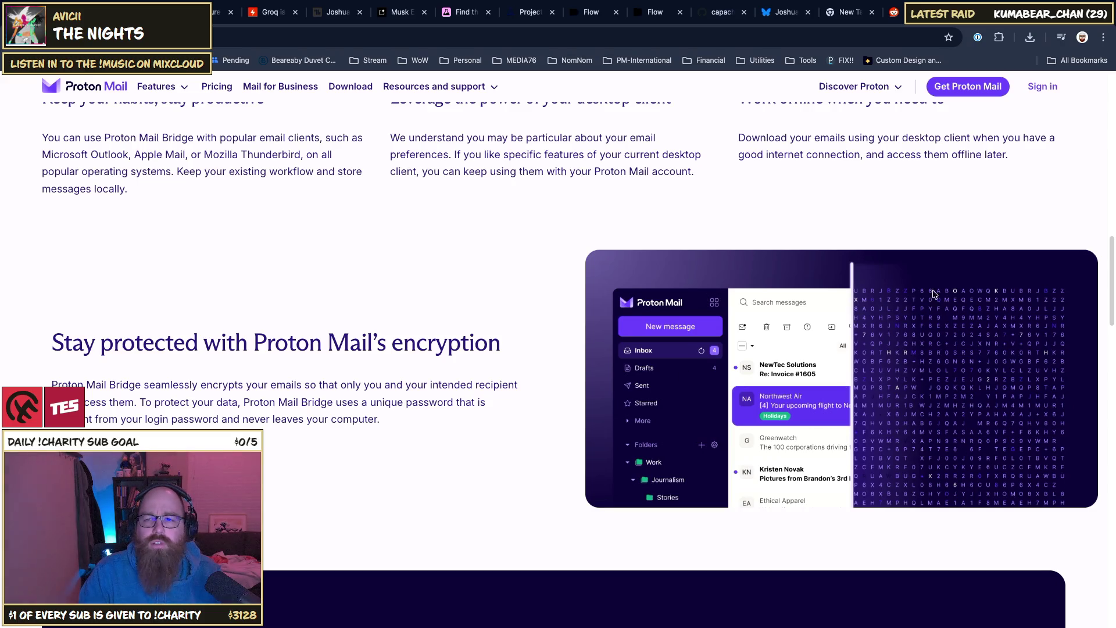
pyautogui.scroll(-5, 790, 274)
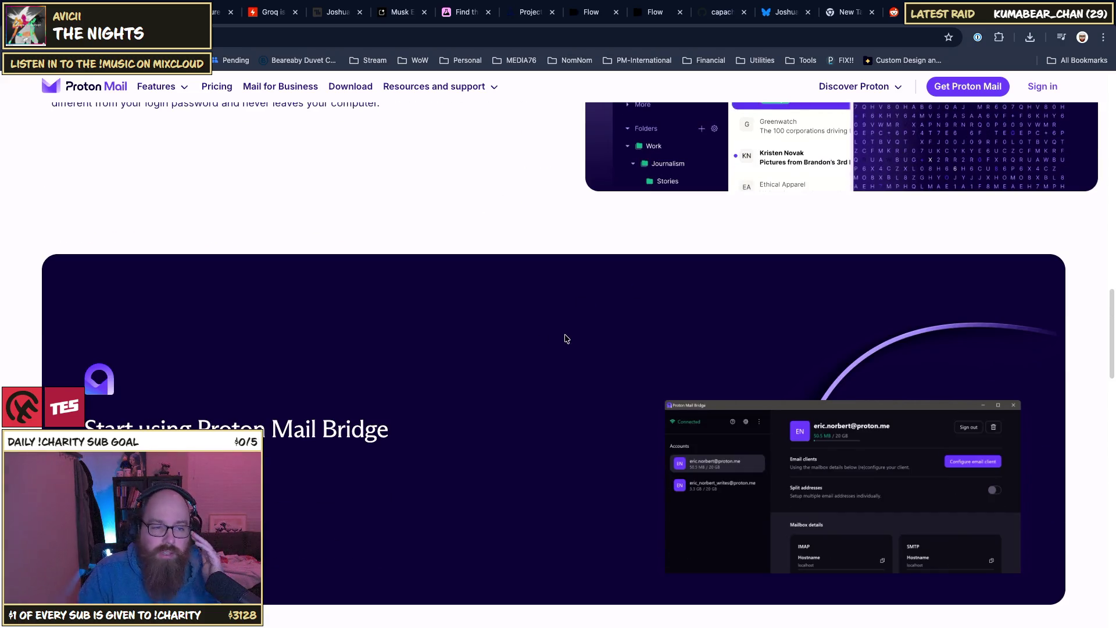
pyautogui.scroll(-5, 558, 331)
pyautogui.scroll(-2, 553, 320)
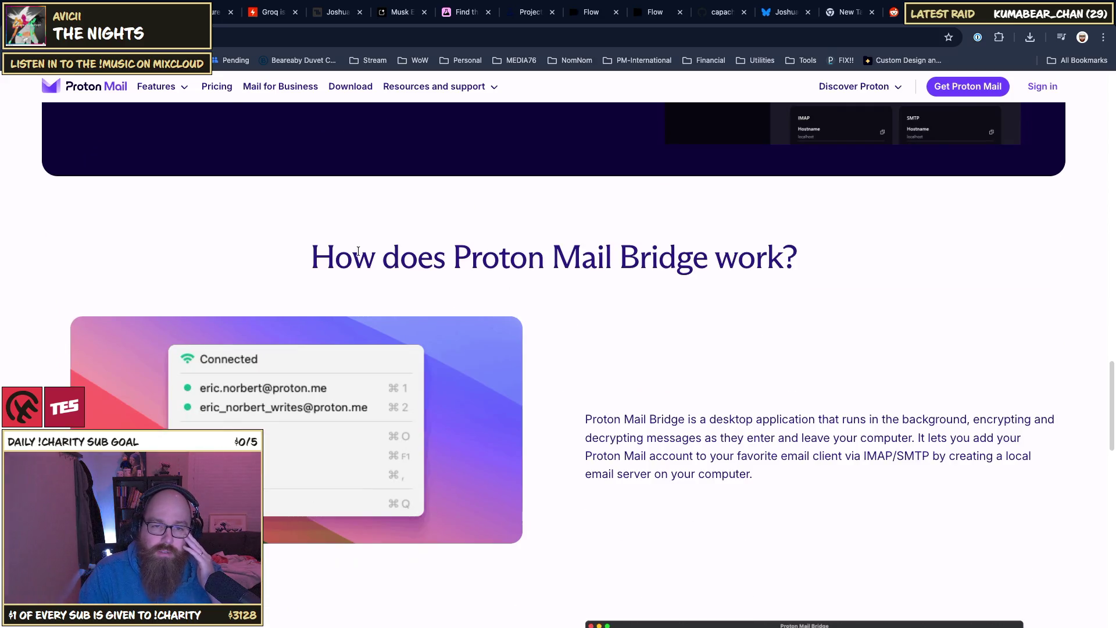
pyautogui.moveTo(218, 1)
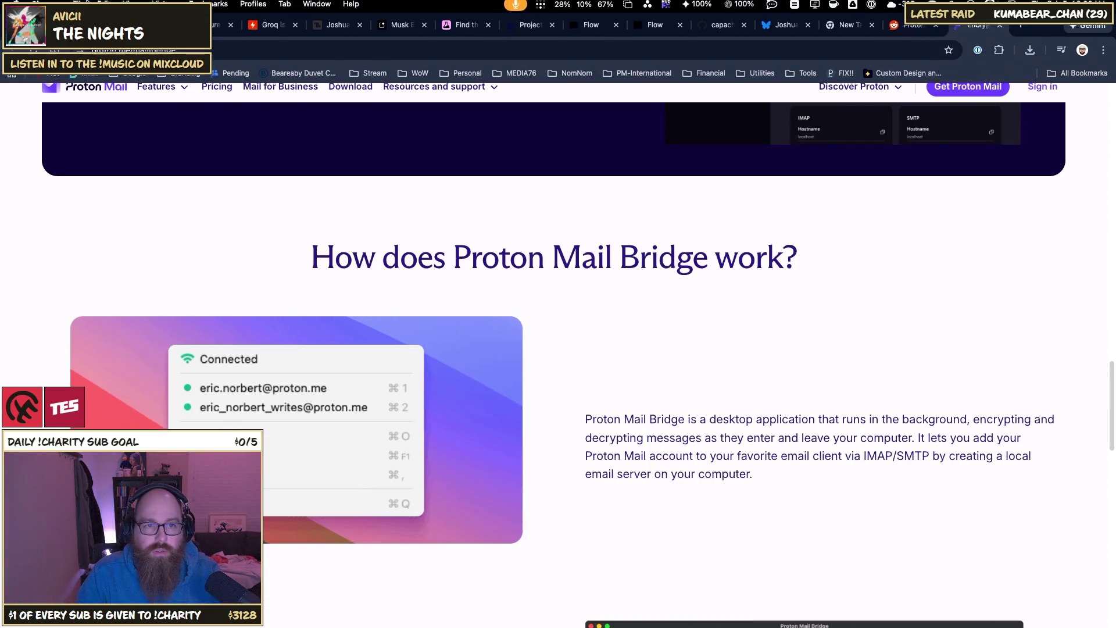
pyautogui.press('super+Tab')
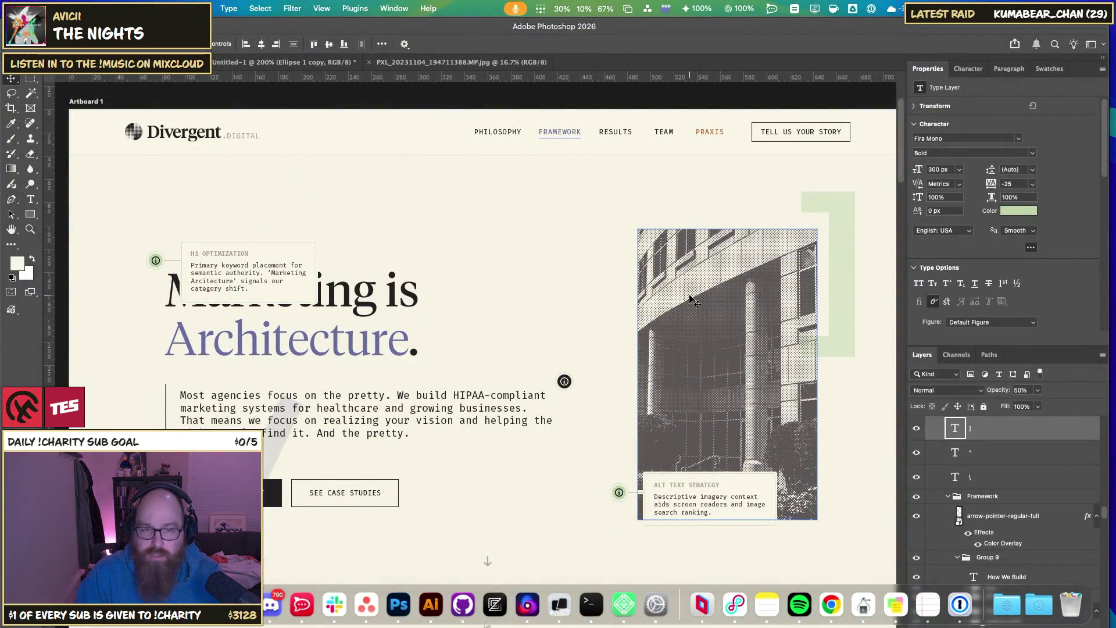
# Collapse Photoshop's side panels to widen the Divergent canvas, then switch to the Proton Mail Bridge page
pyautogui.scroll(1, 674, 309)
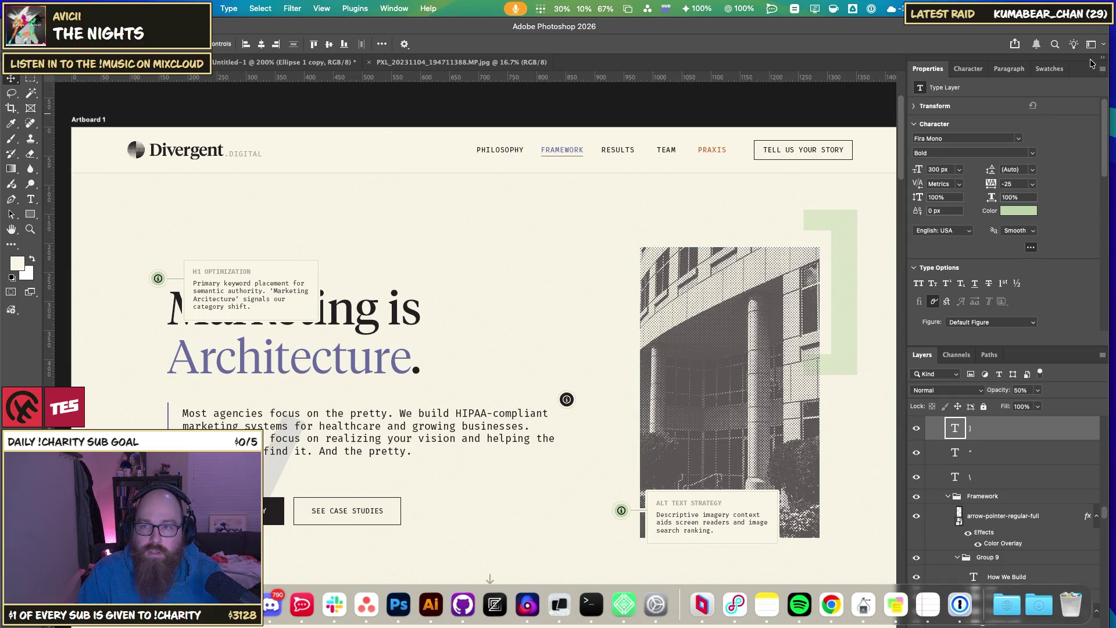
pyautogui.click(1103, 57)
pyautogui.hscroll(-2, 601, 282)
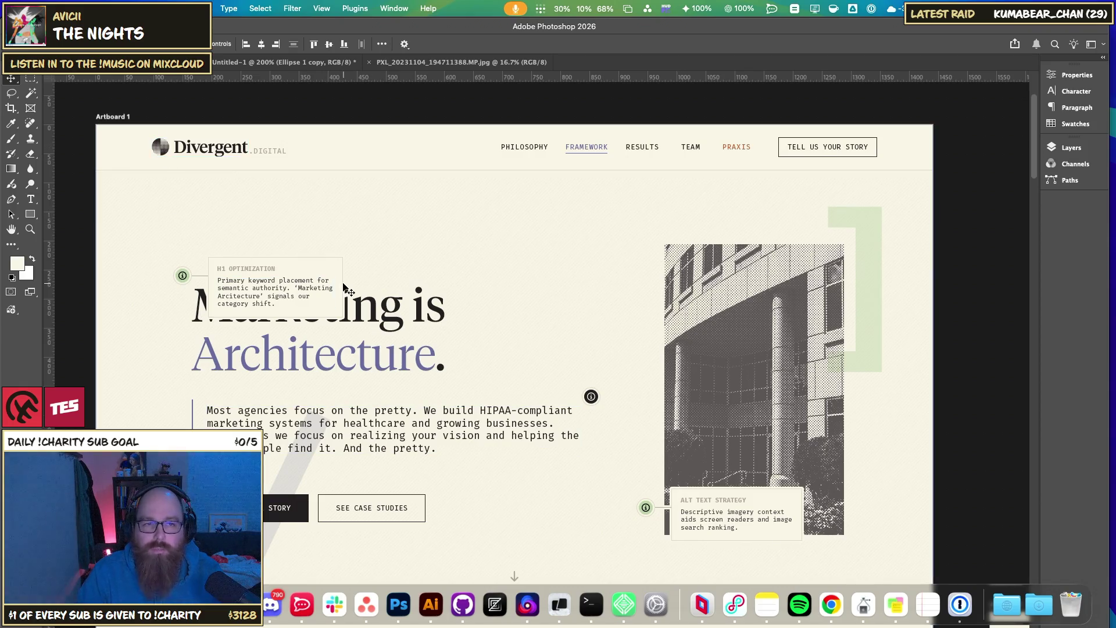
pyautogui.press('super')
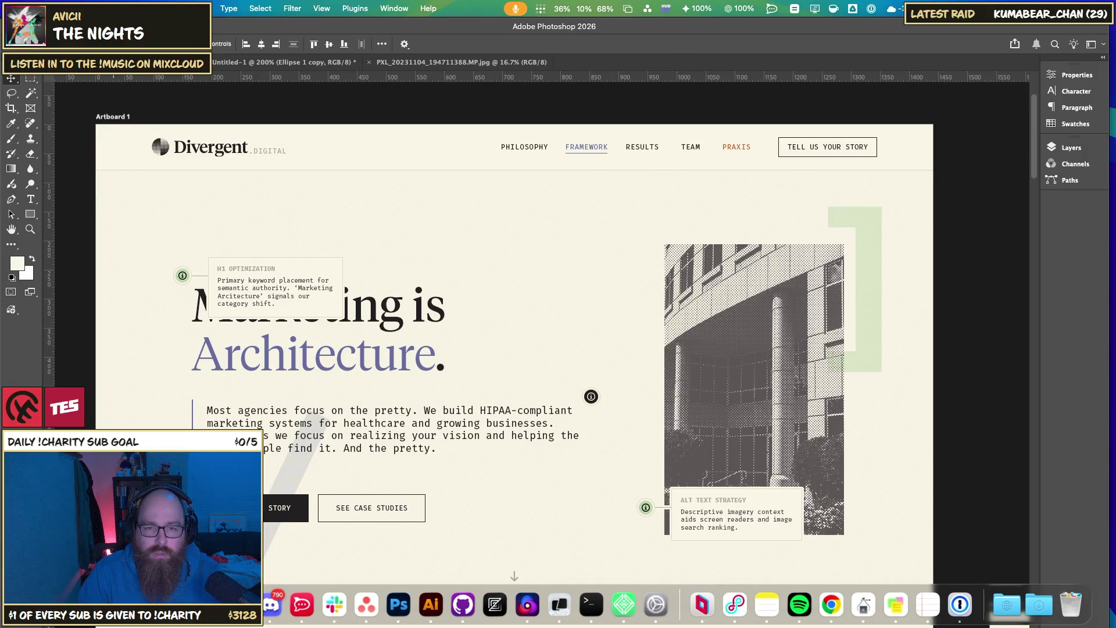
pyautogui.press('super+Tab')
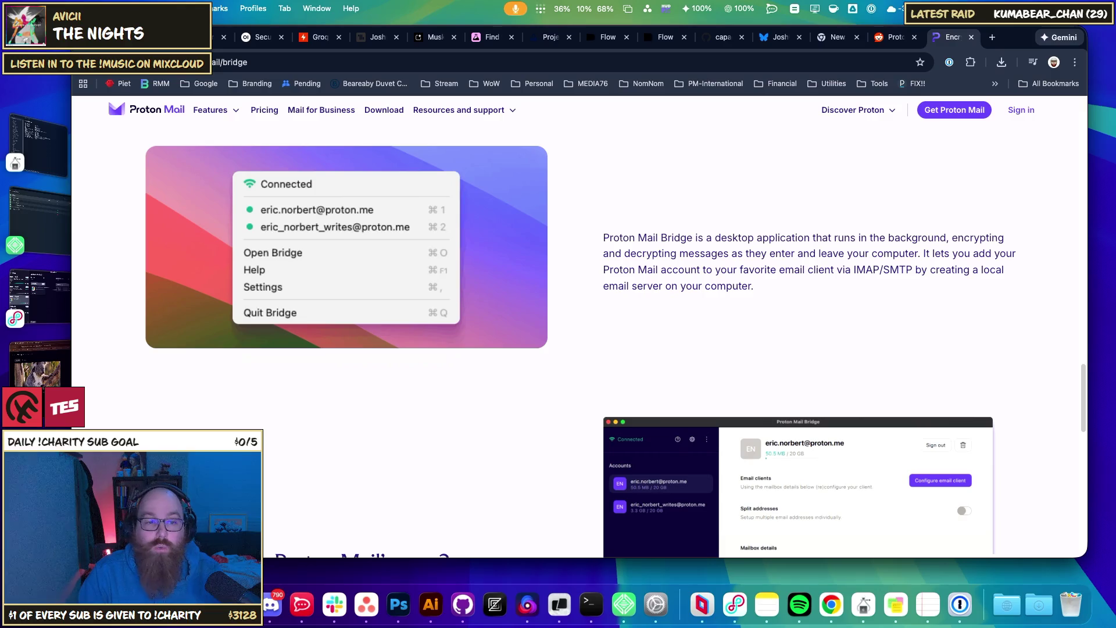
# Switch between the Flow koala window and the Proton Mail Bridge window, opening and closing a new tab
pyautogui.click(37, 366)
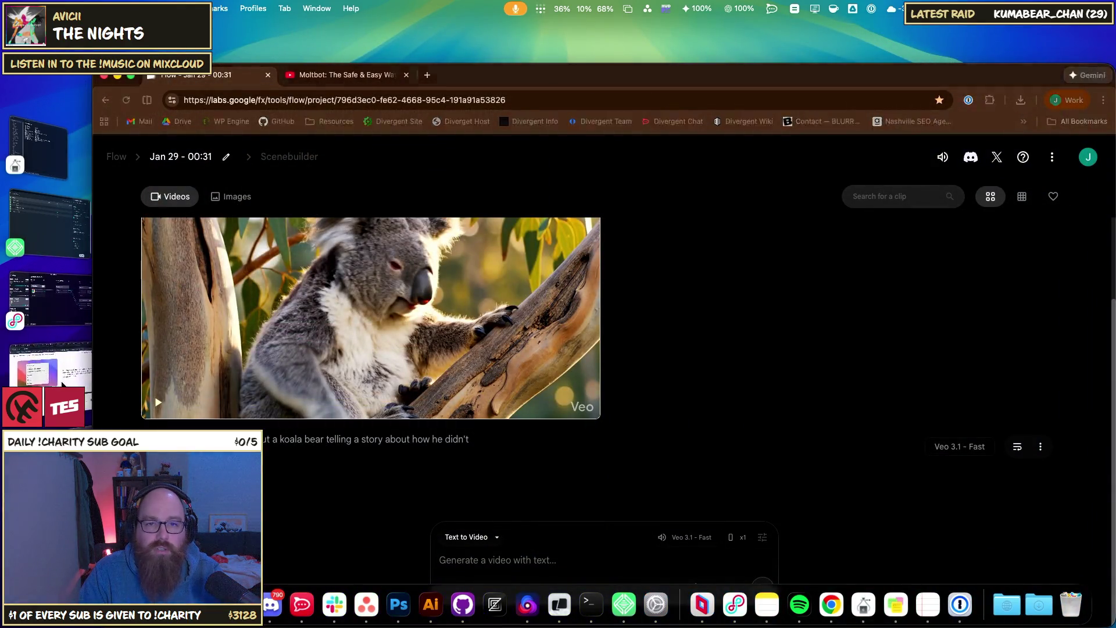
pyautogui.press('super+grave')
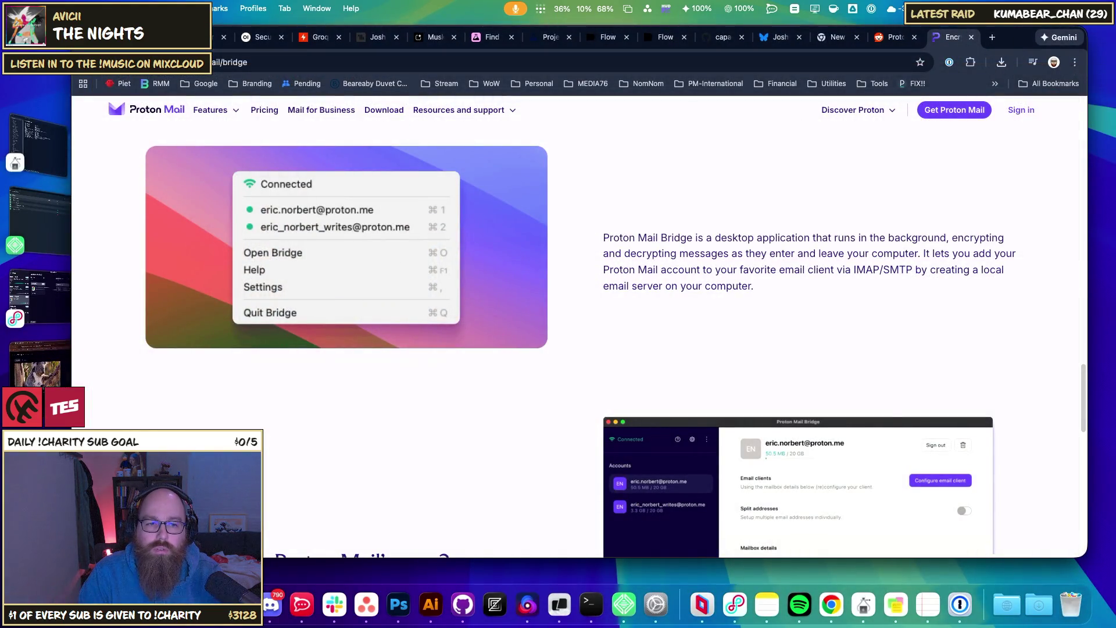
pyautogui.press('super+grave')
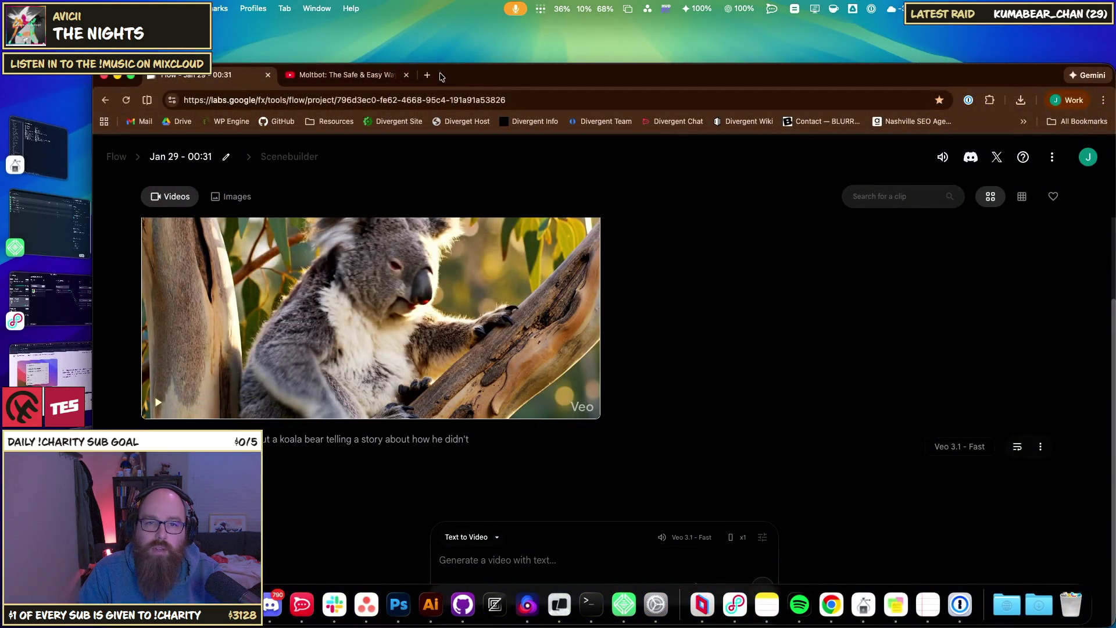
pyautogui.click(428, 75)
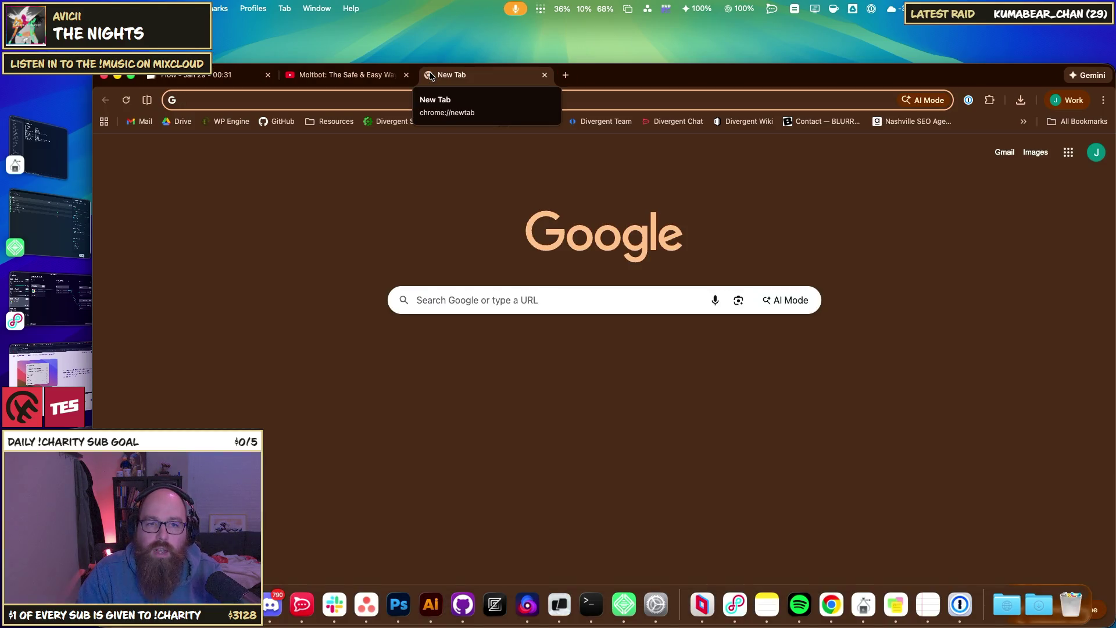
pyautogui.click(456, 194)
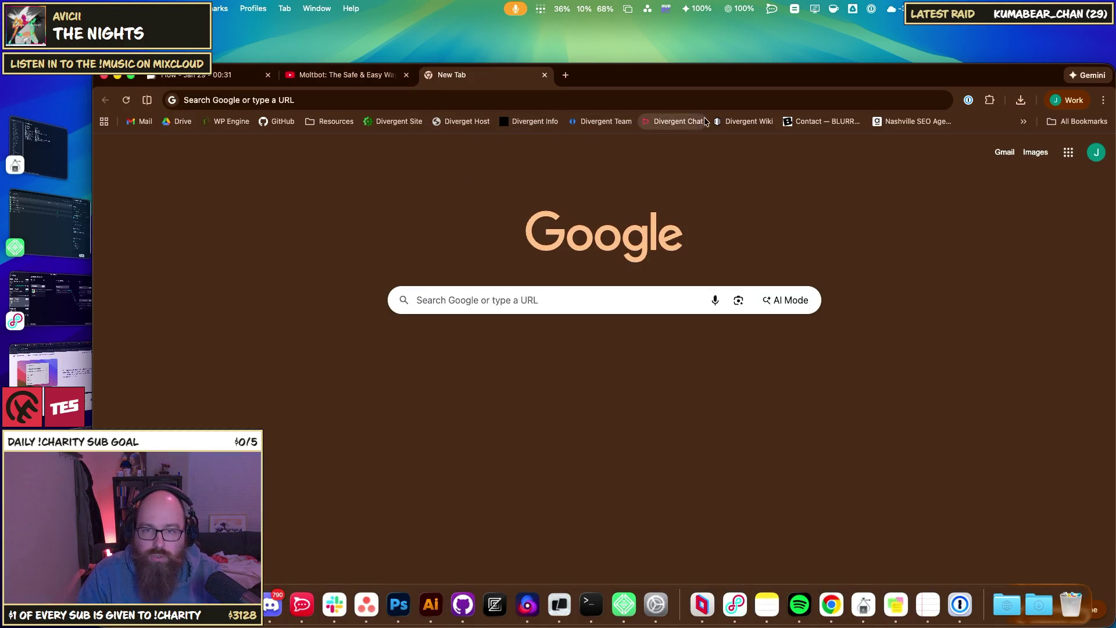
pyautogui.click(544, 75)
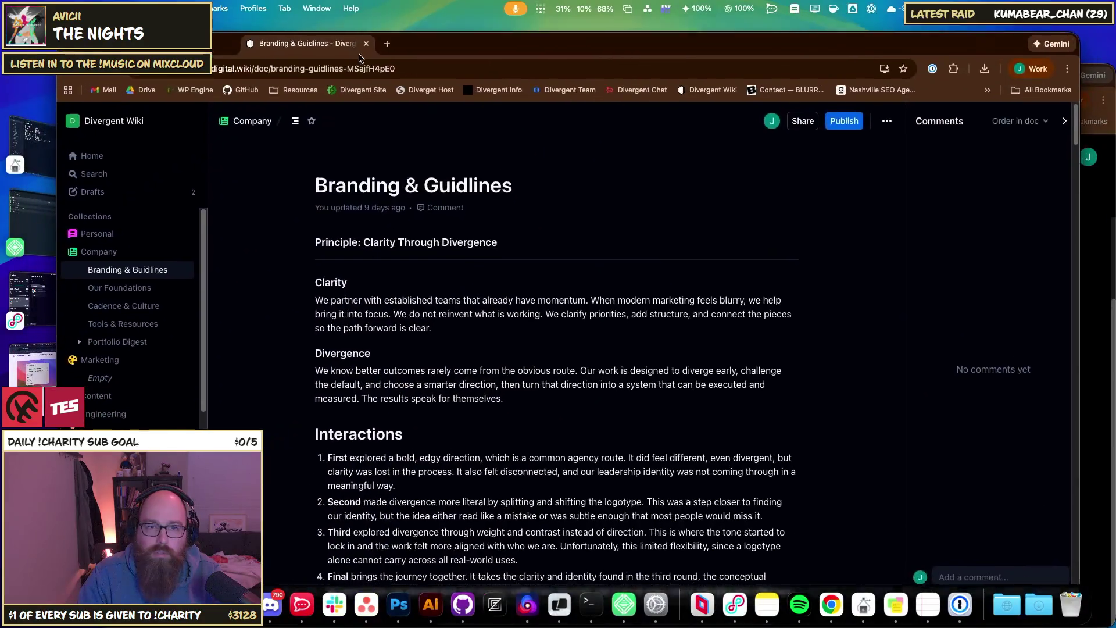
# Review the Divergent Wiki's Branding & Guidlines logo, typeface and colour sections, then switch to Photoshop
pyautogui.press('super+Tab')
pyautogui.scroll(-6, 459, 340)
pyautogui.scroll(-15, 460, 340)
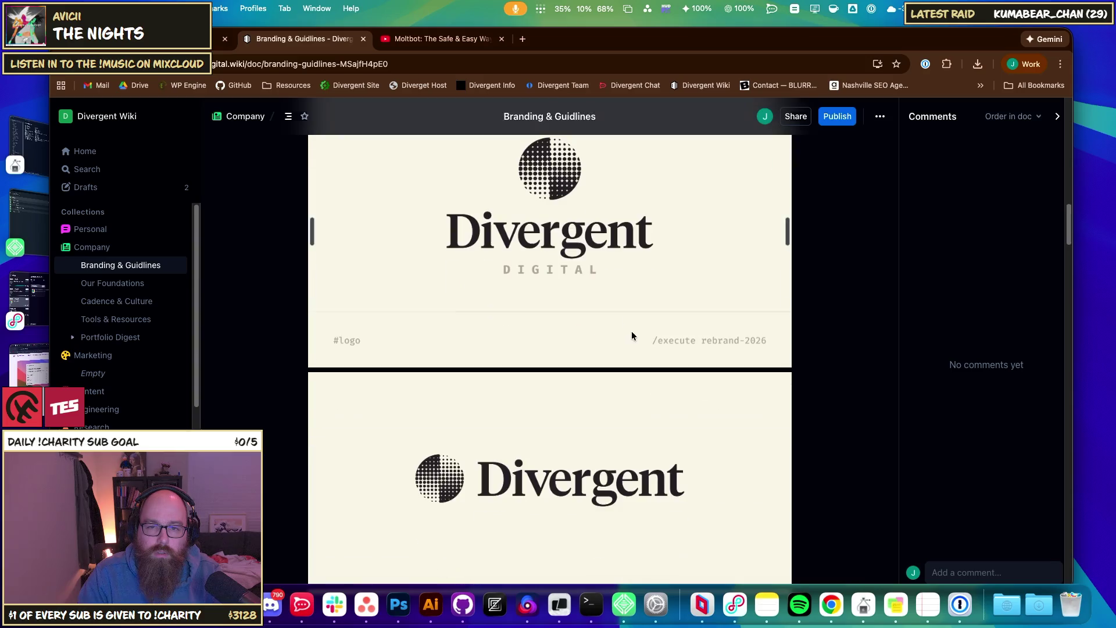
pyautogui.scroll(-6, 773, 346)
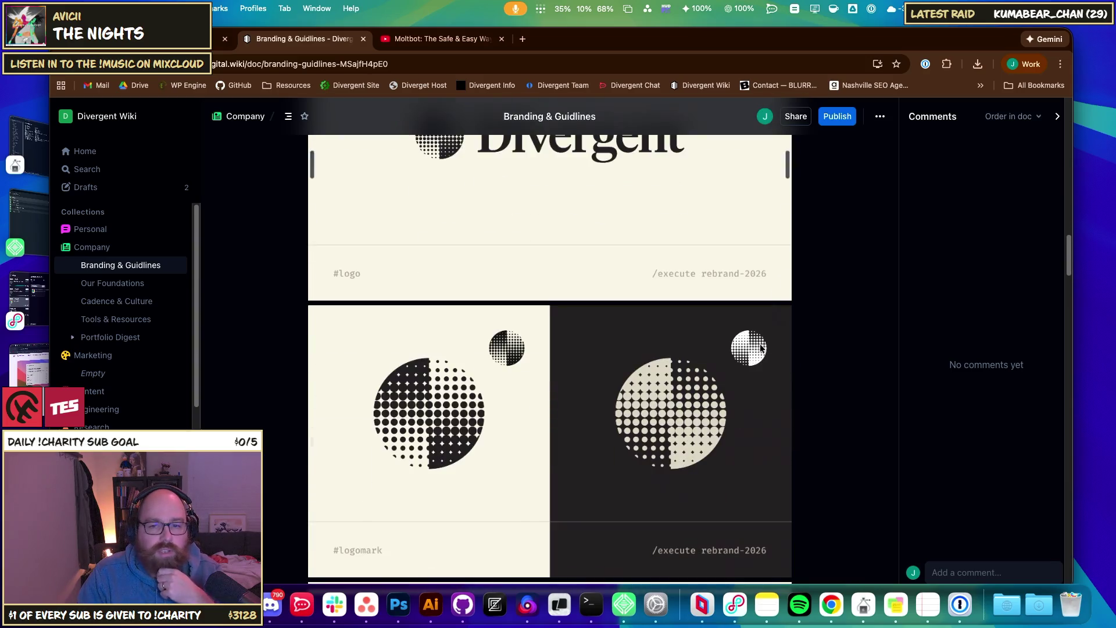
pyautogui.scroll(-5, 757, 343)
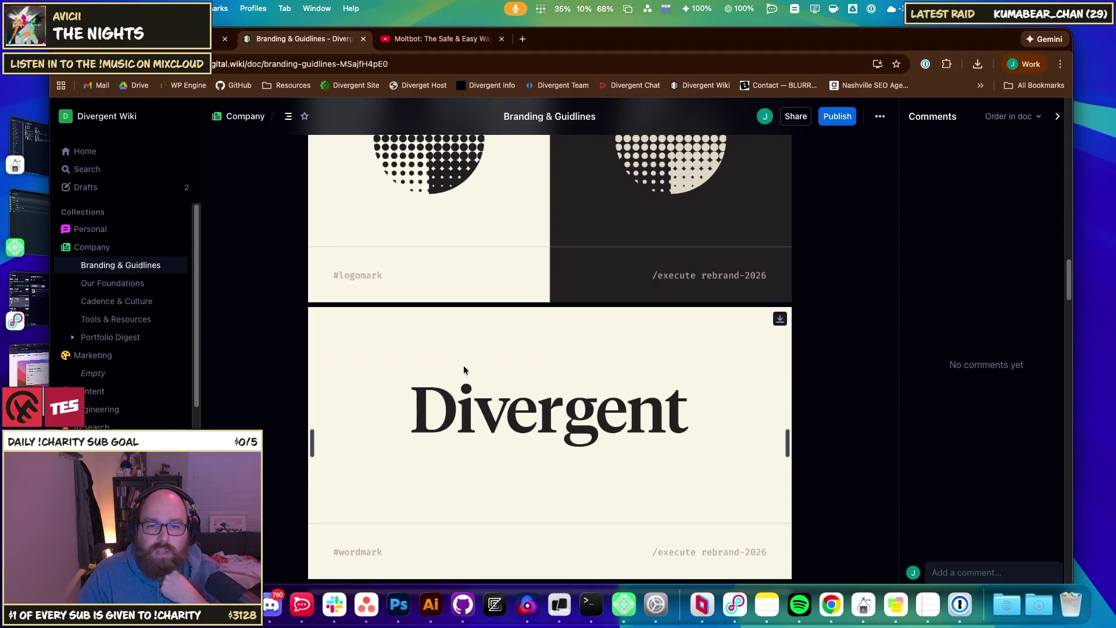
pyautogui.scroll(-3, 810, 410)
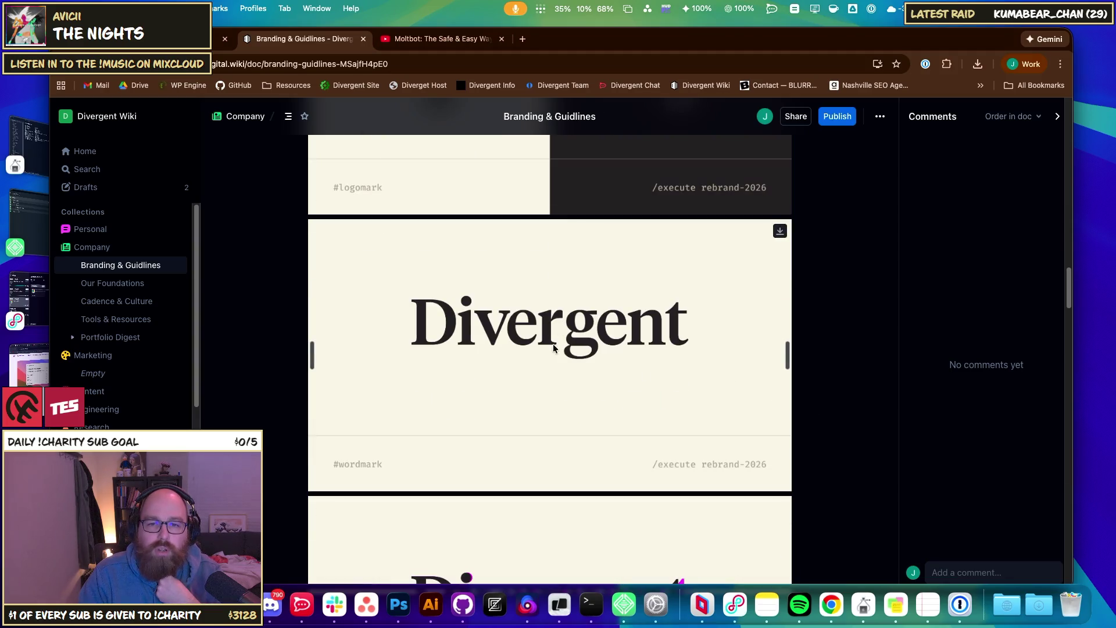
pyautogui.scroll(-5, 553, 349)
pyautogui.scroll(-15, 527, 439)
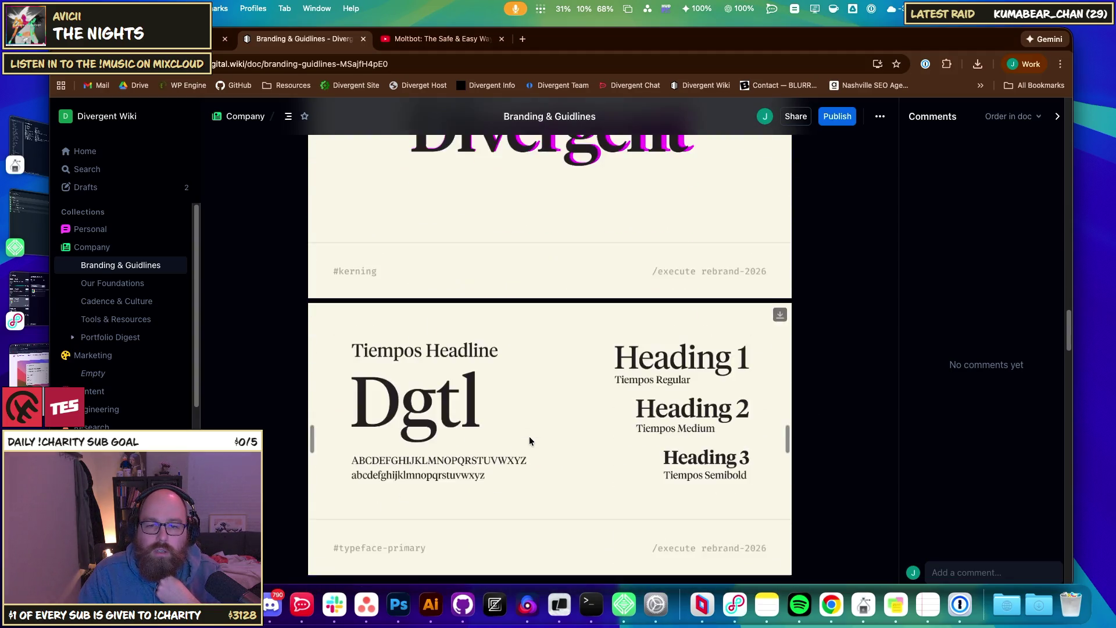
pyautogui.scroll(-8, 527, 429)
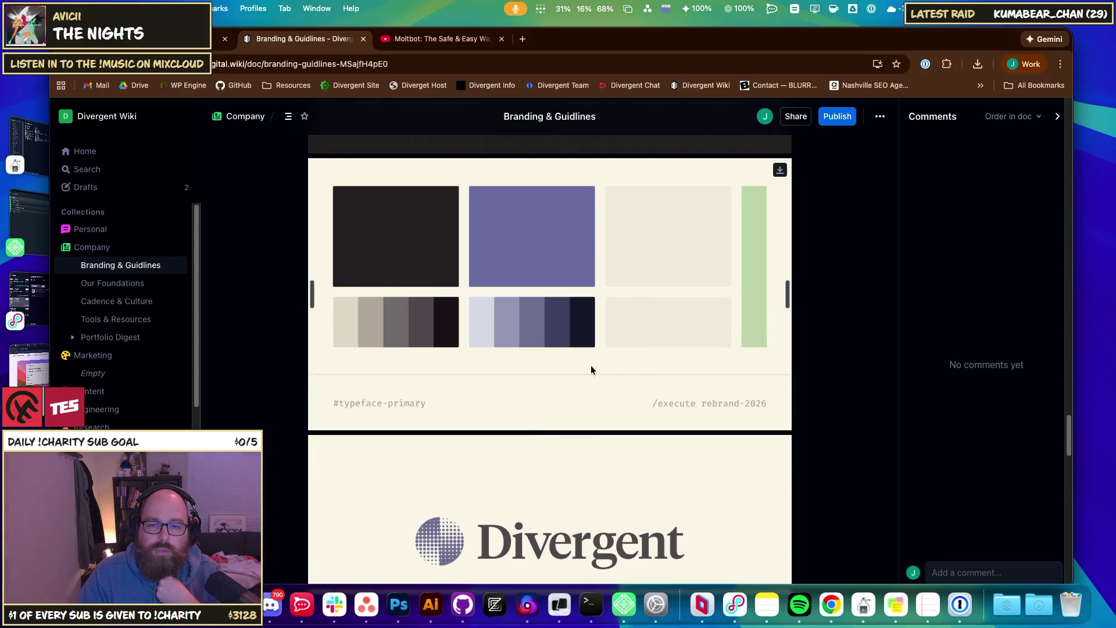
pyautogui.scroll(-6, 602, 379)
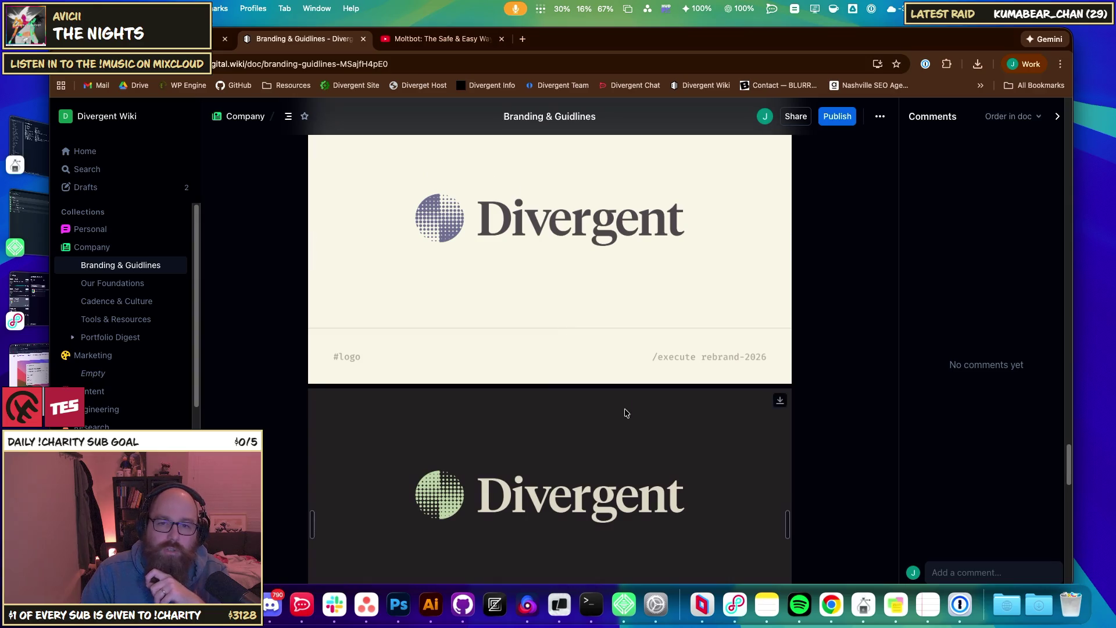
pyautogui.scroll(3, 619, 410)
pyautogui.scroll(-3, 617, 402)
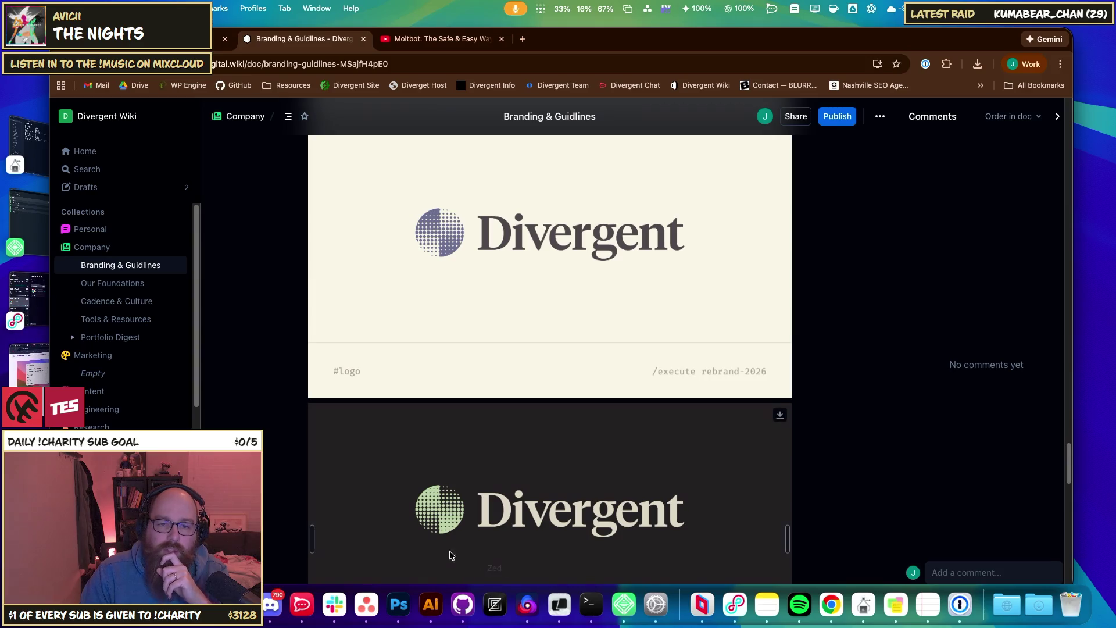
pyautogui.press('super+Tab')
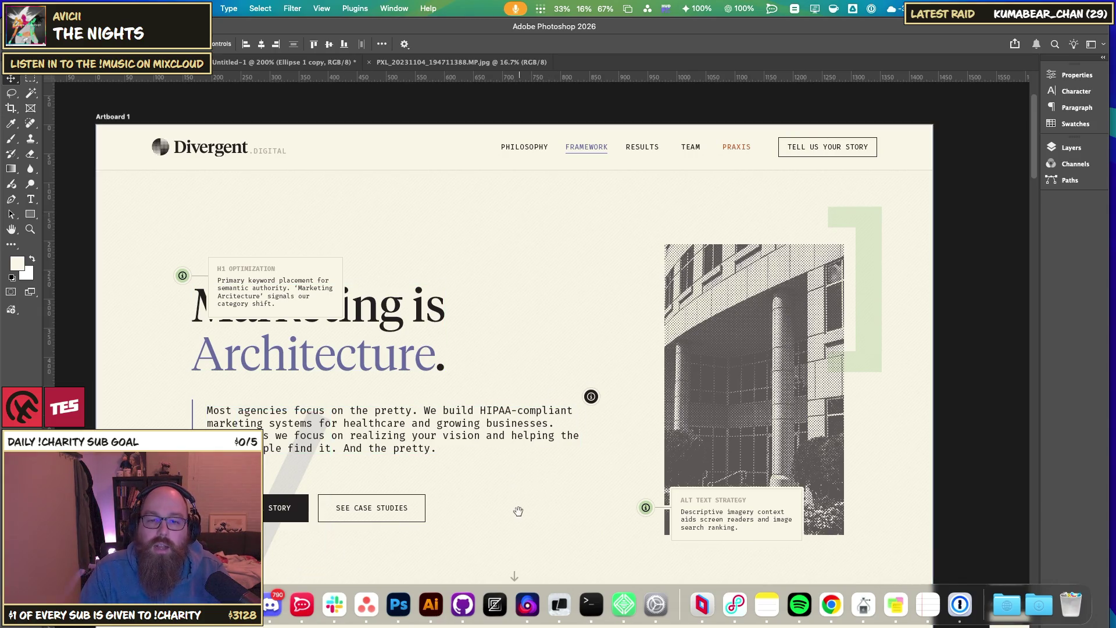
# Pan down through all the Divergent homepage artboards in Photoshop
pyautogui.scroll(-10, 519, 511)
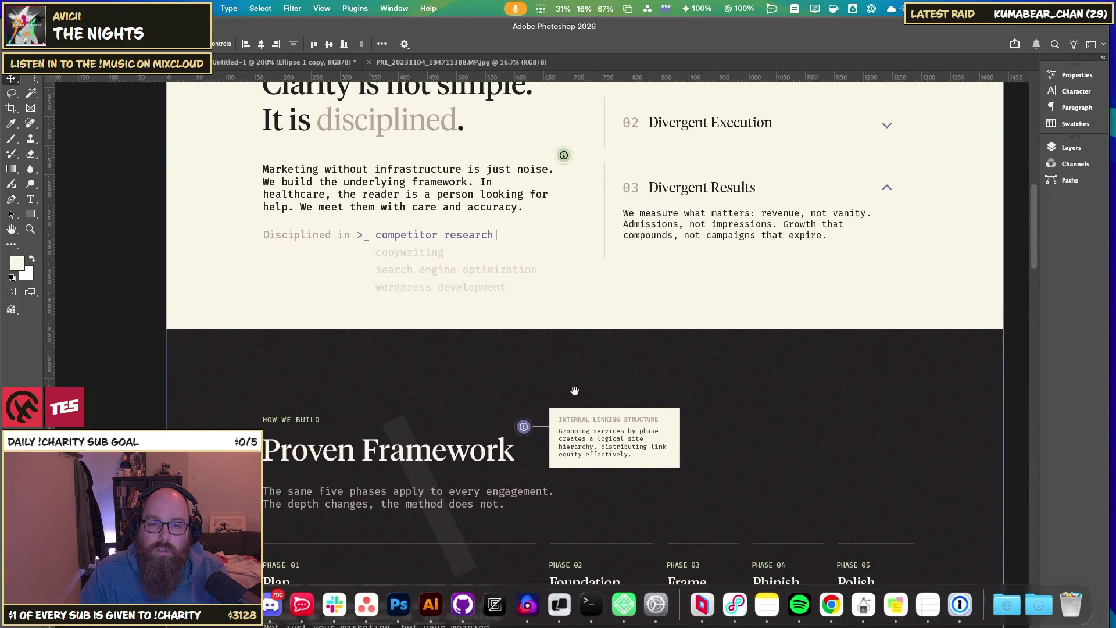
pyautogui.scroll(-10, 583, 414)
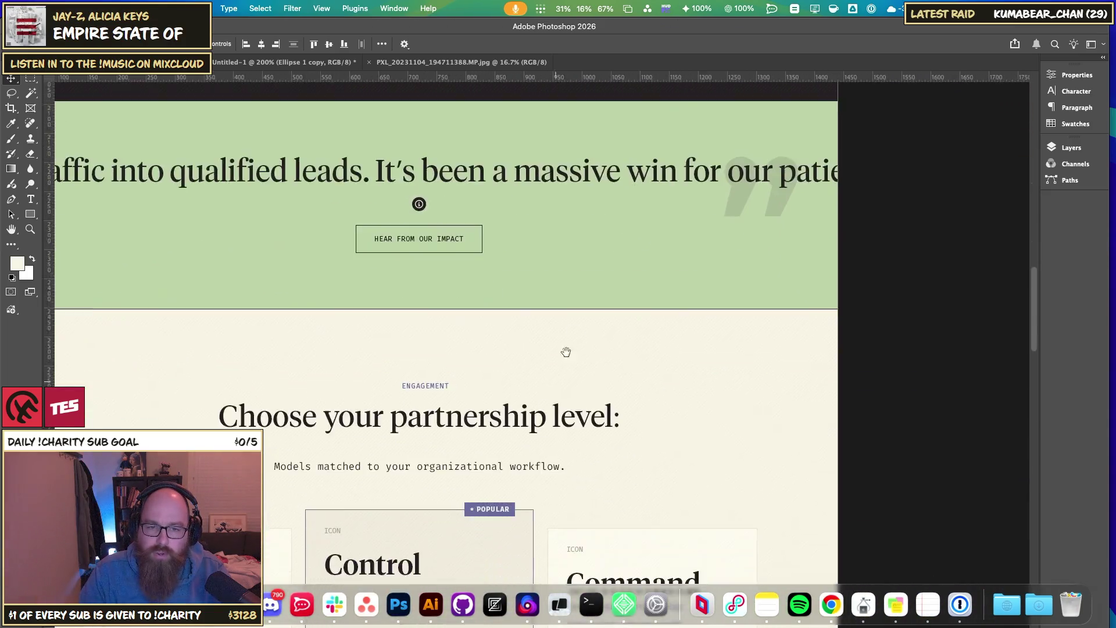
pyautogui.scroll(-6, 558, 371)
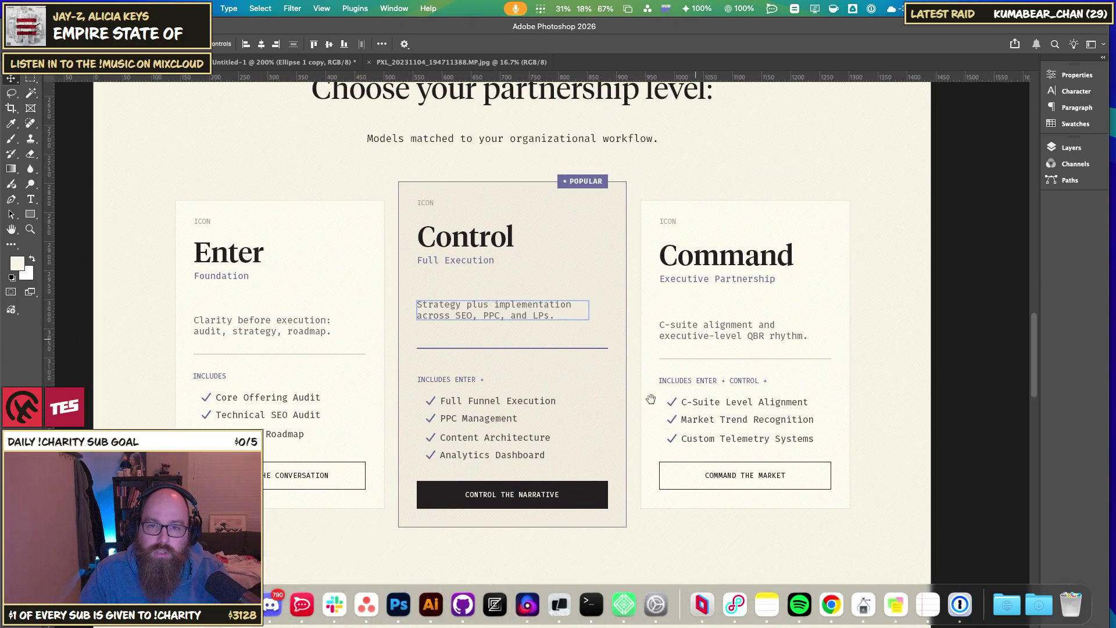
pyautogui.scroll(-10, 605, 372)
pyautogui.scroll(-1, 622, 389)
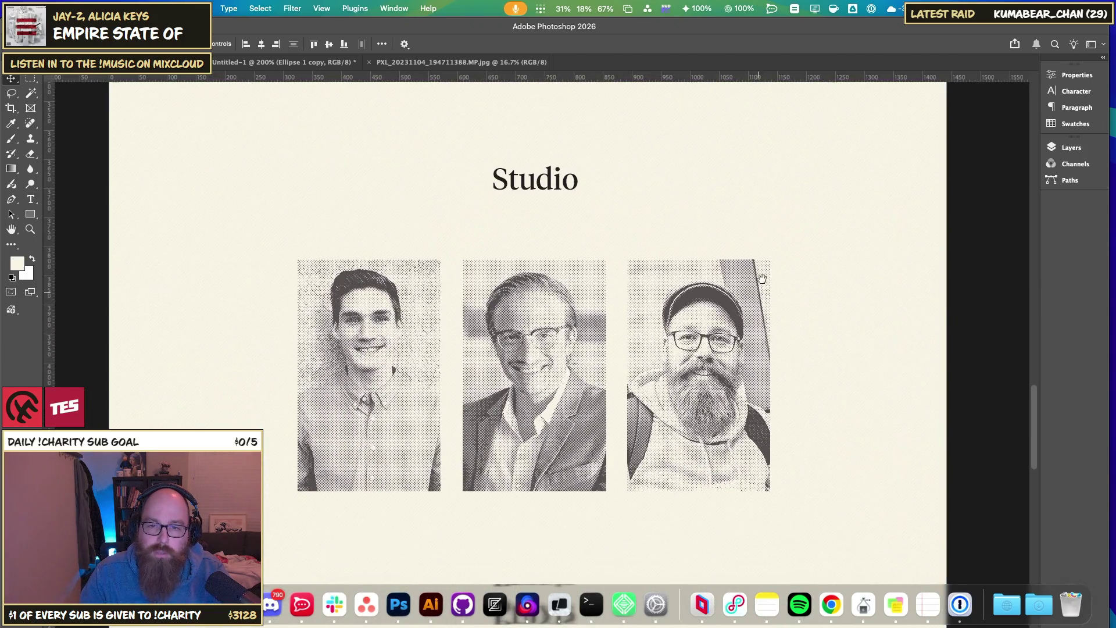
pyautogui.scroll(-15, 527, 445)
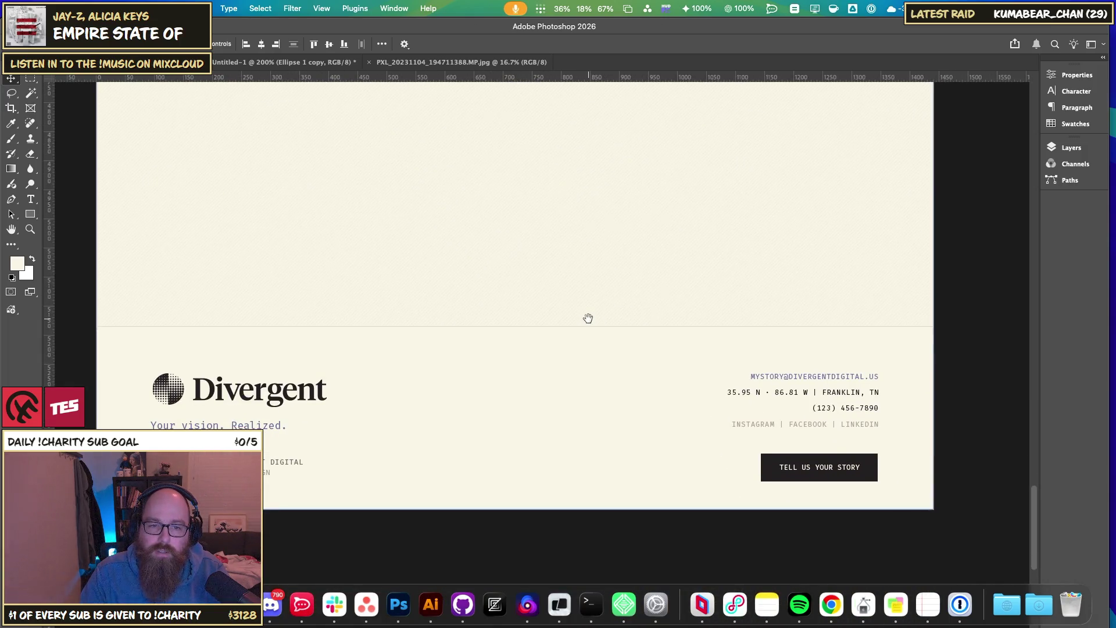
# Pan back up to the hero artboard, then switch to the Divergent Wiki in Chrome
pyautogui.scroll(15, 588, 318)
pyautogui.hscroll(-10, 491, 368)
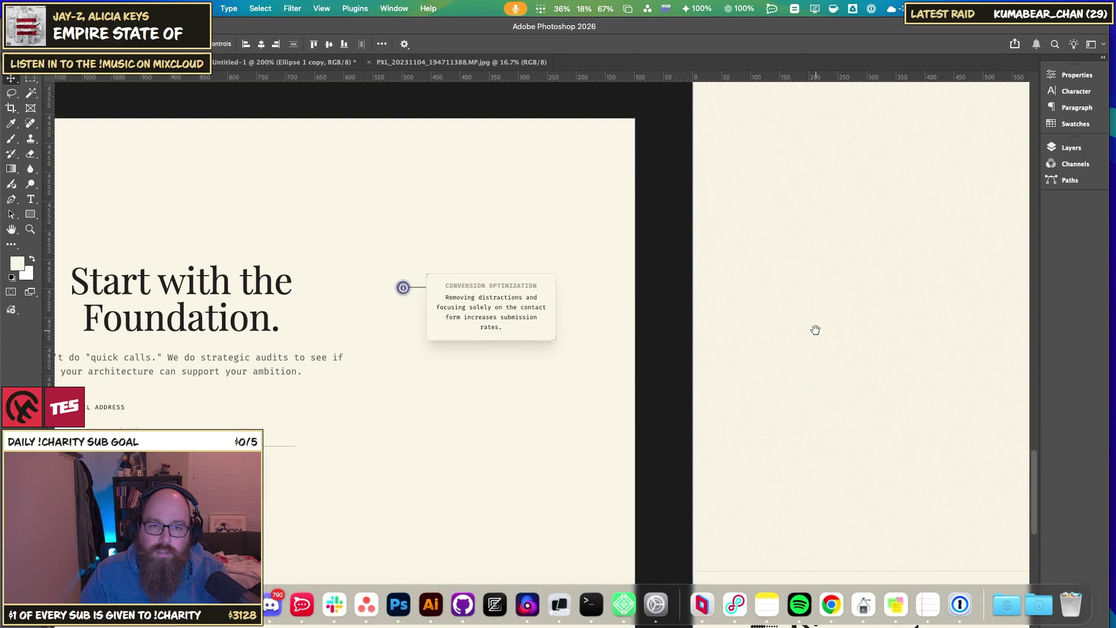
pyautogui.scroll(10, 648, 386)
pyautogui.hscroll(-3, 647, 386)
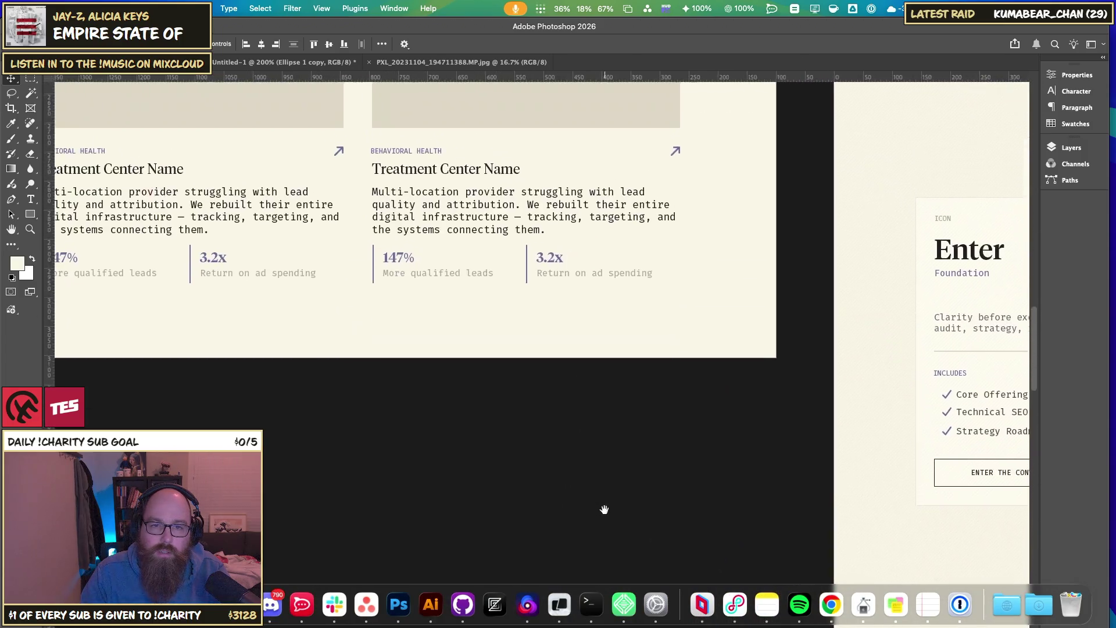
pyautogui.scroll(10, 604, 510)
pyautogui.hscroll(-3, 604, 509)
pyautogui.scroll(-5, 949, 360)
pyautogui.hscroll(-1, 942, 310)
pyautogui.hscroll(5, 943, 310)
pyautogui.scroll(15, 614, 399)
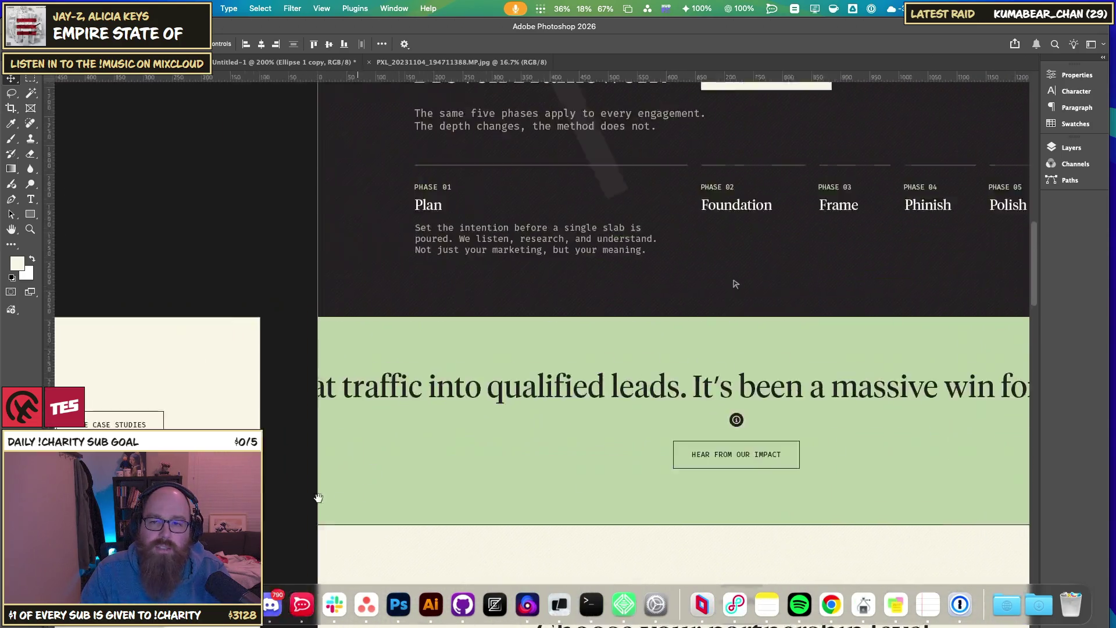
pyautogui.scroll(20, 628, 254)
pyautogui.hscroll(10, 627, 254)
pyautogui.hscroll(-15, 585, 506)
pyautogui.scroll(4, 584, 507)
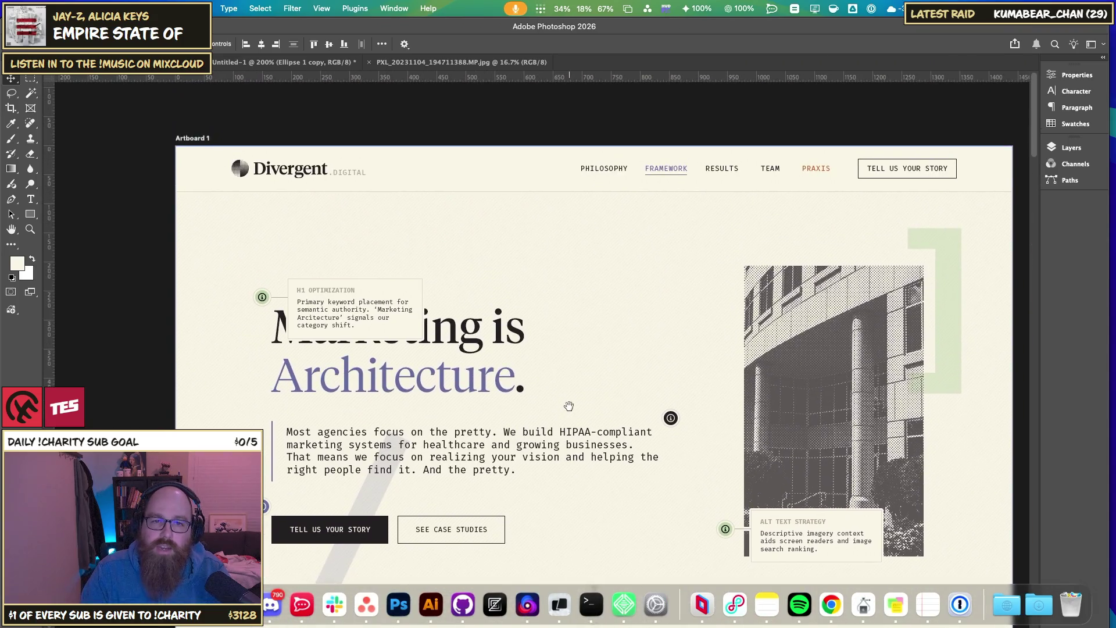
pyautogui.hscroll(2, 650, 218)
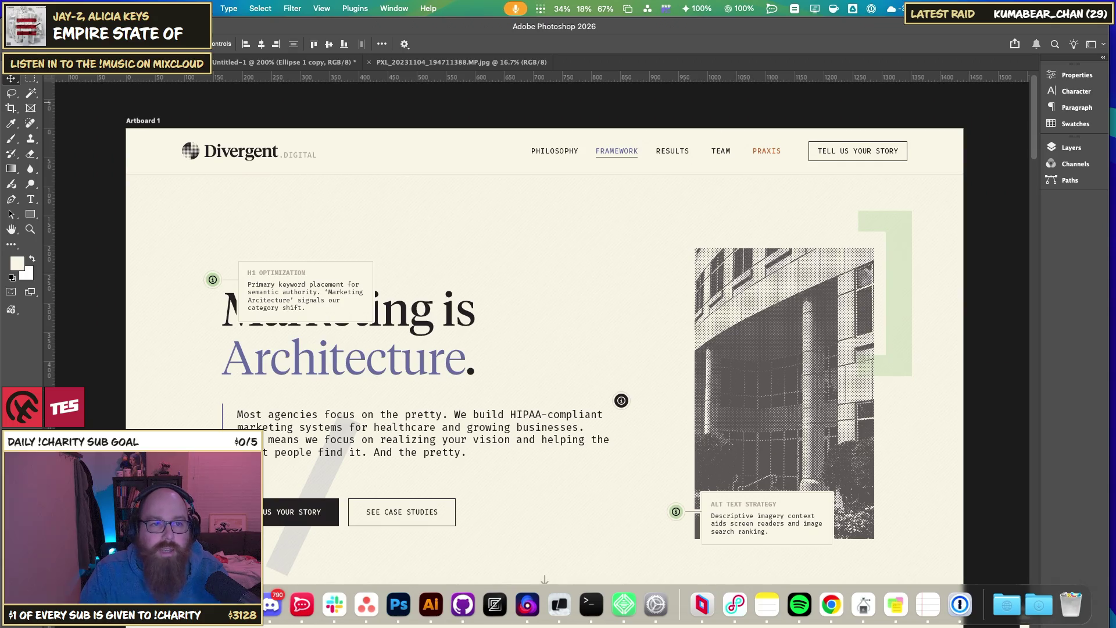
pyautogui.press('F11')
pyautogui.press('F11')
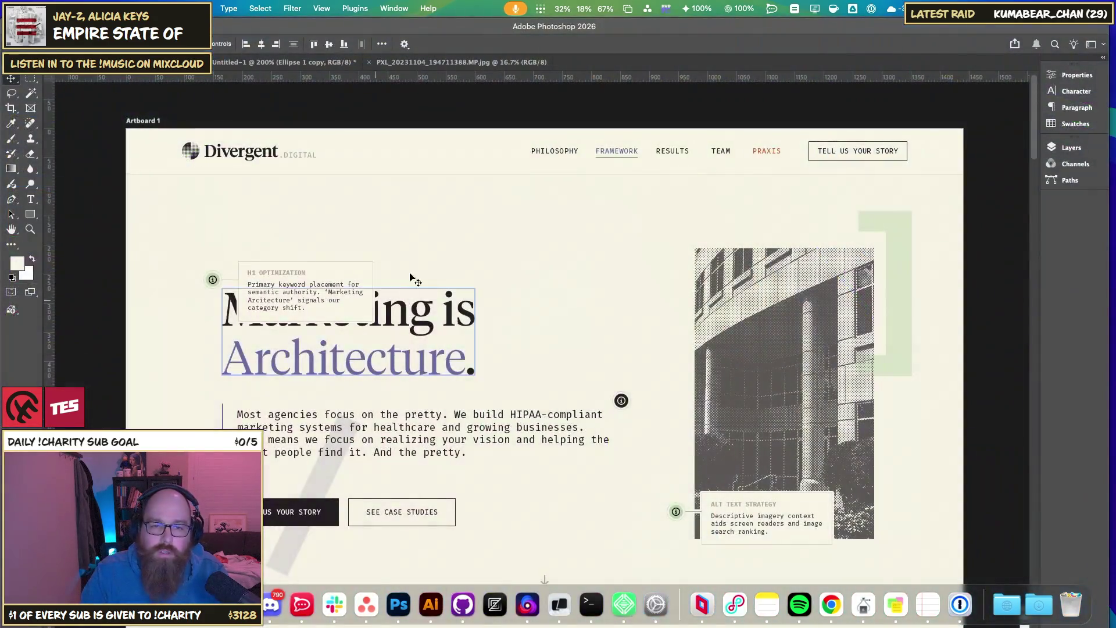
pyautogui.press('super+Tab')
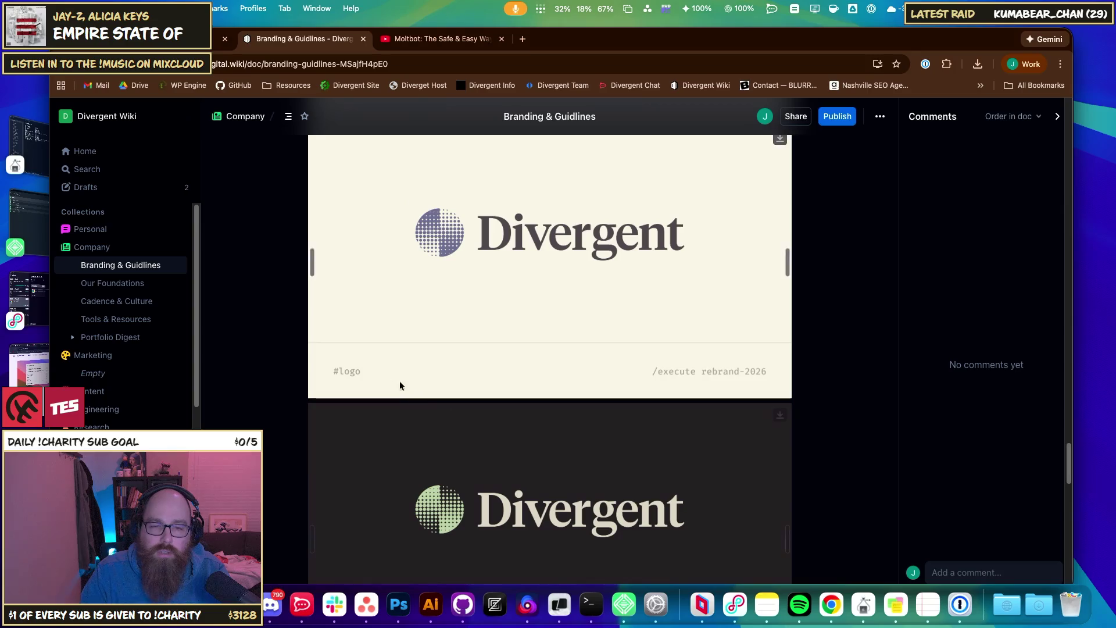
# Close the Moltbot YouTube tab and bring up the Proton Mail Bridge window
pyautogui.click(442, 40)
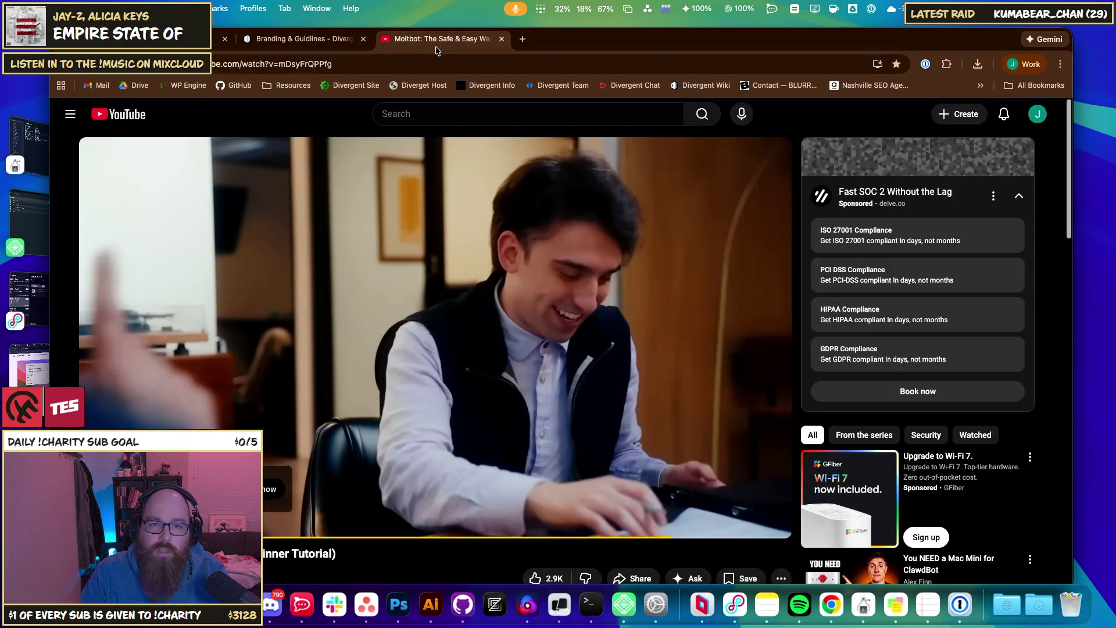
pyautogui.click(302, 48)
pyautogui.hotkey('ctrl', 'shift', 'Tab')
pyautogui.click(501, 39)
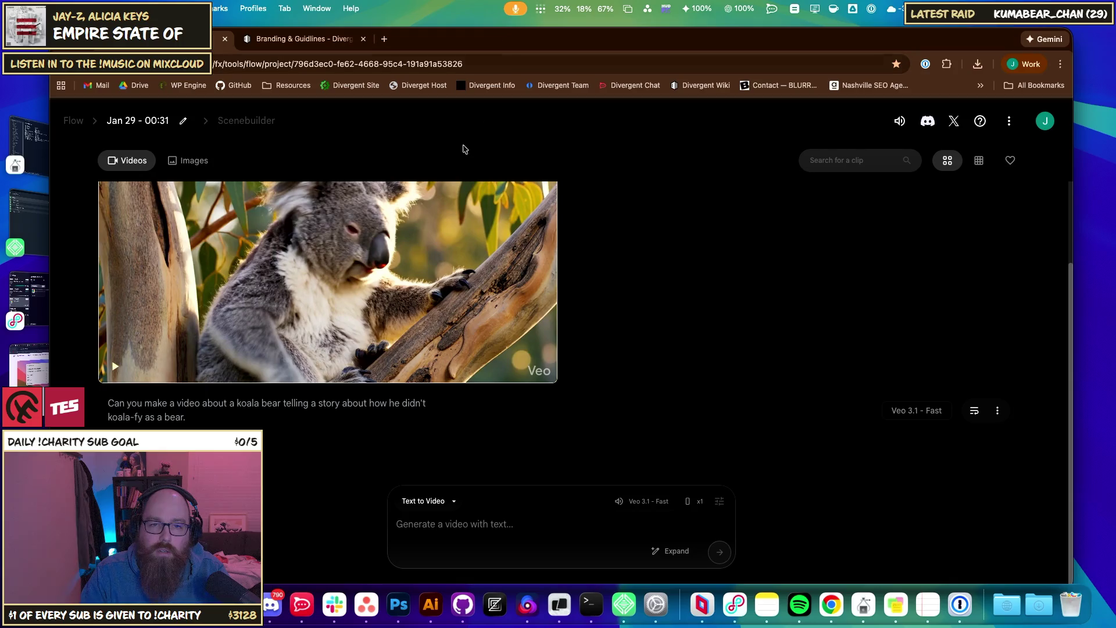
pyautogui.press('super+grave')
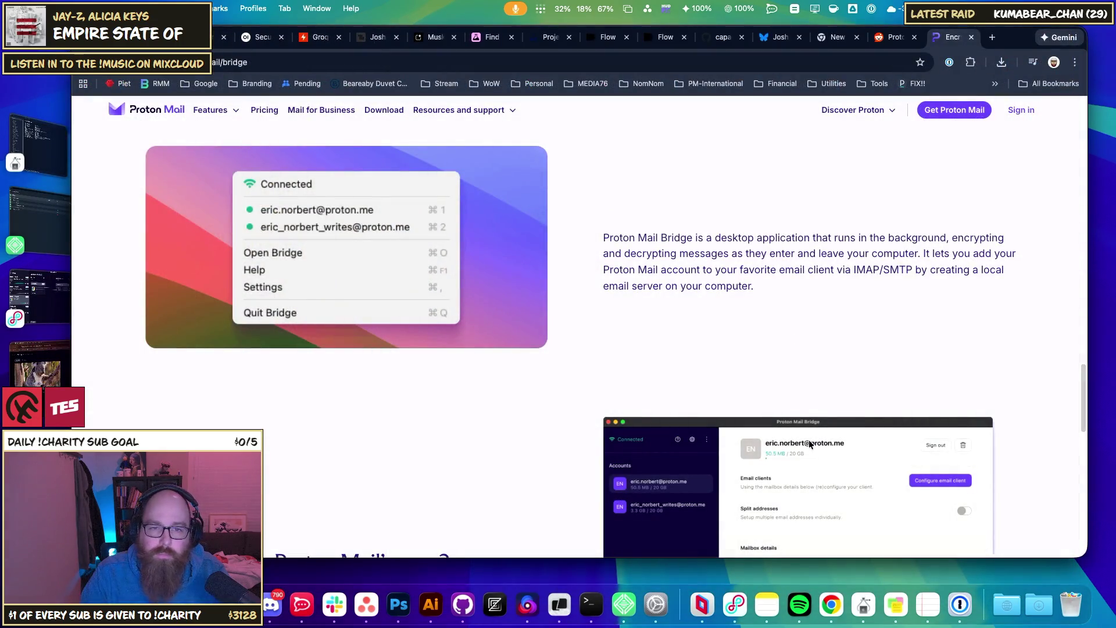
# Reread the Bridge description, then return to the r/ProtonMail Linux CLI thread
pyautogui.scroll(3, 702, 392)
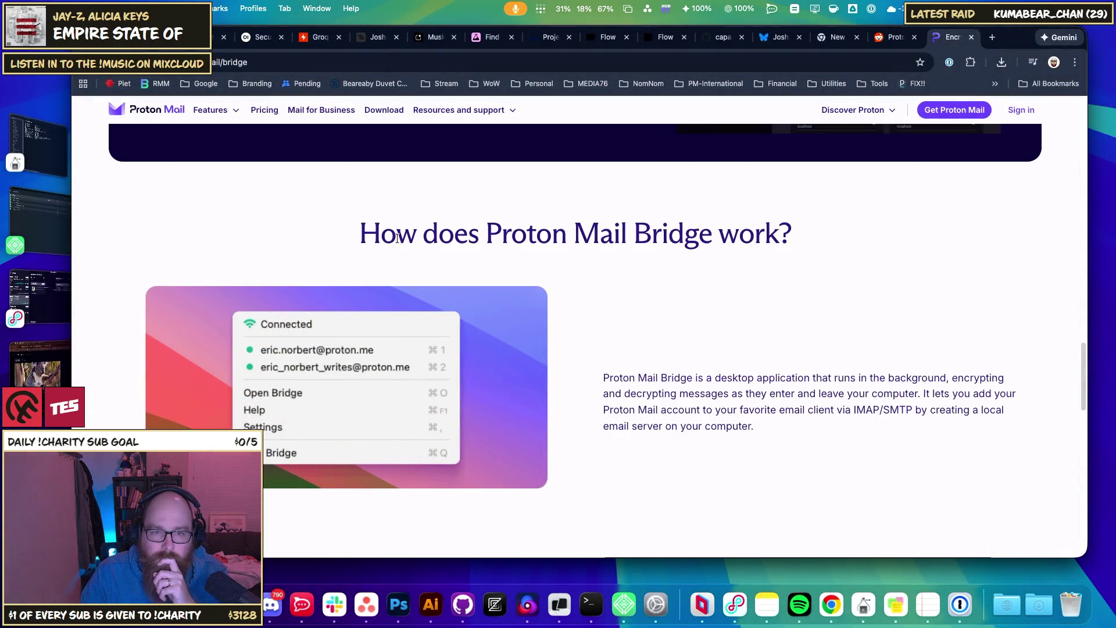
pyautogui.moveTo(602, 378); pyautogui.dragTo(946, 383)
pyautogui.click(953, 379)
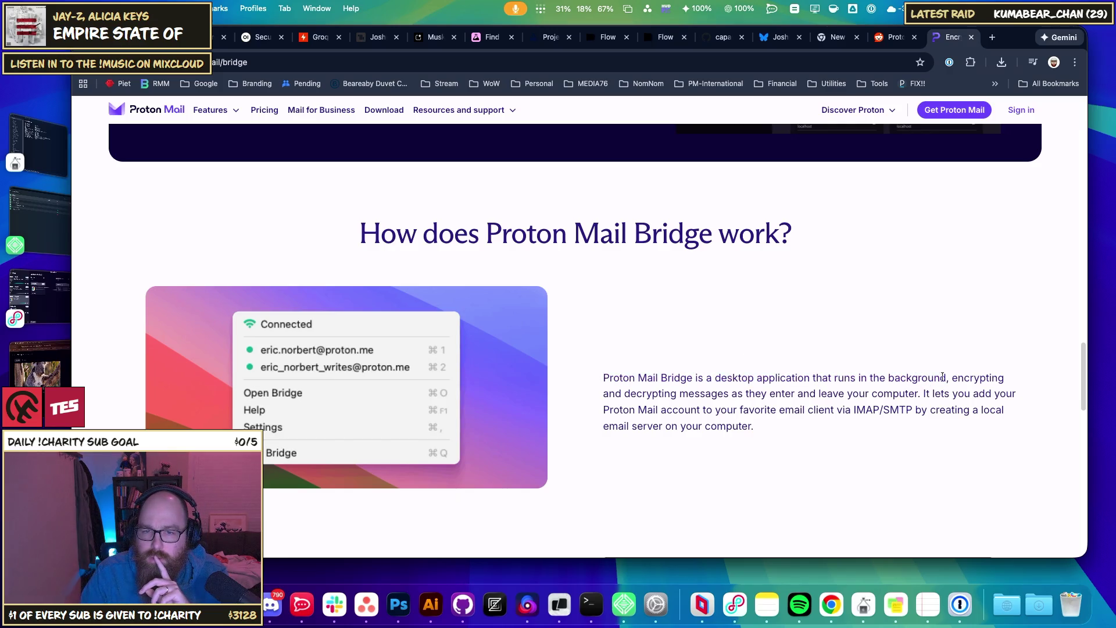
pyautogui.moveTo(625, 394); pyautogui.dragTo(743, 394)
pyautogui.click(758, 393)
pyautogui.scroll(-1, 760, 395)
pyautogui.scroll(-15, 761, 389)
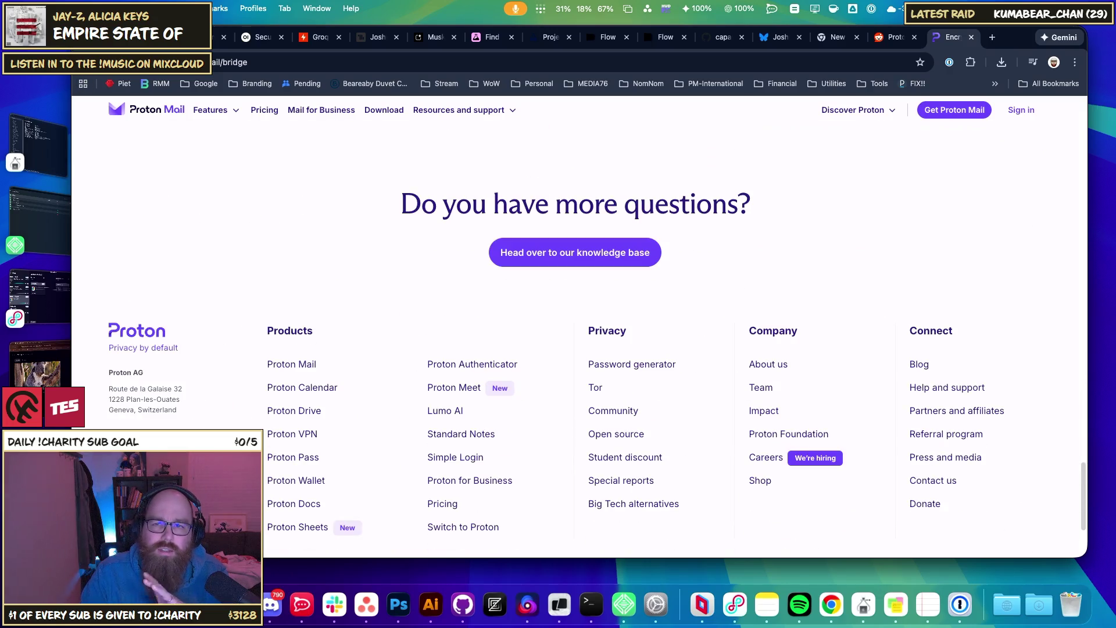
pyautogui.click(895, 36)
pyautogui.scroll(-5, 582, 330)
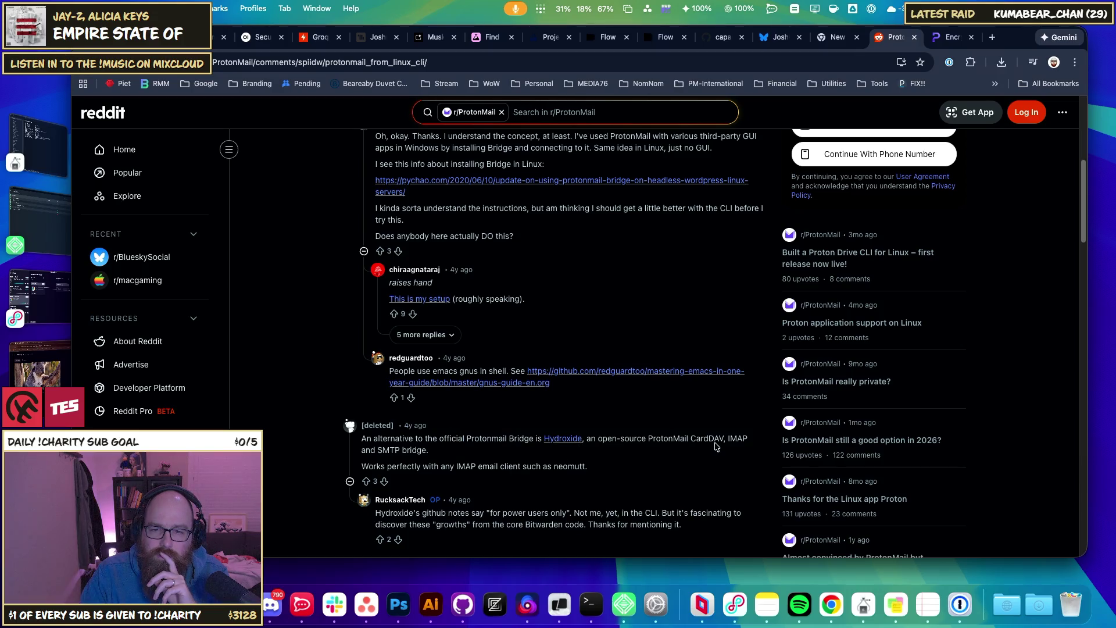
# Return to the 'protonmail cli' Google results and read the AI Overview on Bridge CLI and Pass CLI
pyautogui.scroll(-1, 579, 446)
pyautogui.press('super+bracketleft')
pyautogui.scroll(-5, 290, 444)
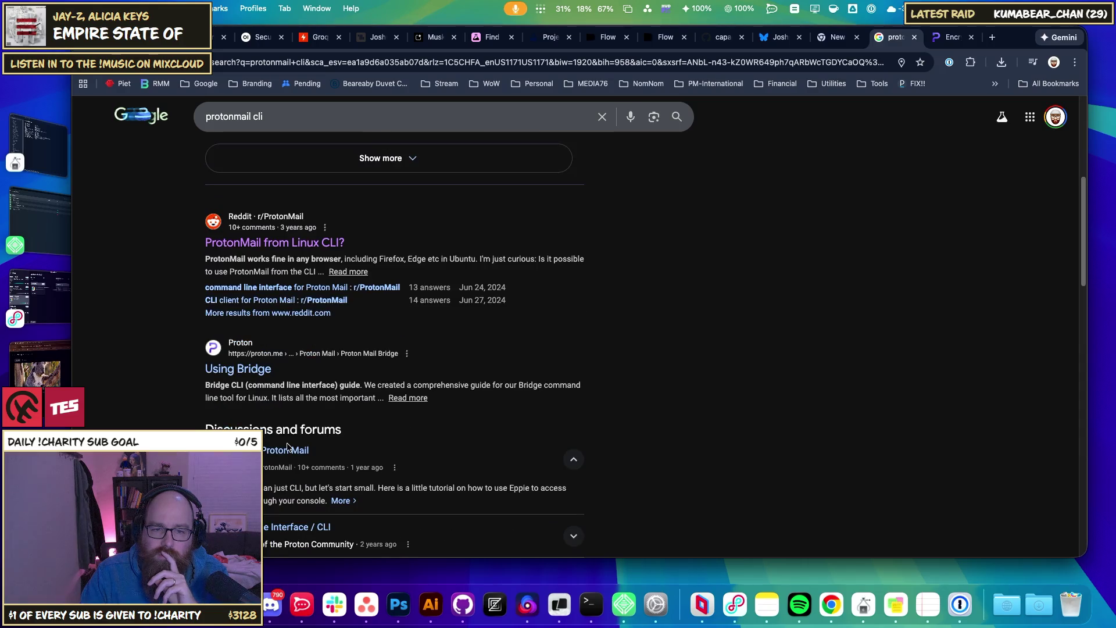
pyautogui.scroll(-2, 449, 446)
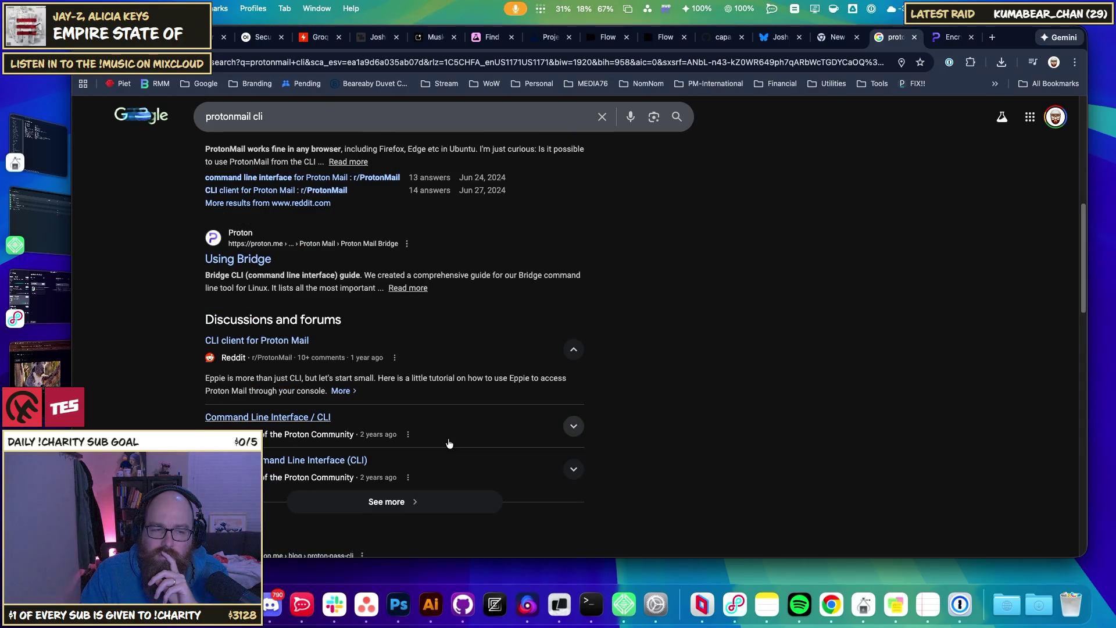
pyautogui.scroll(-1, 325, 419)
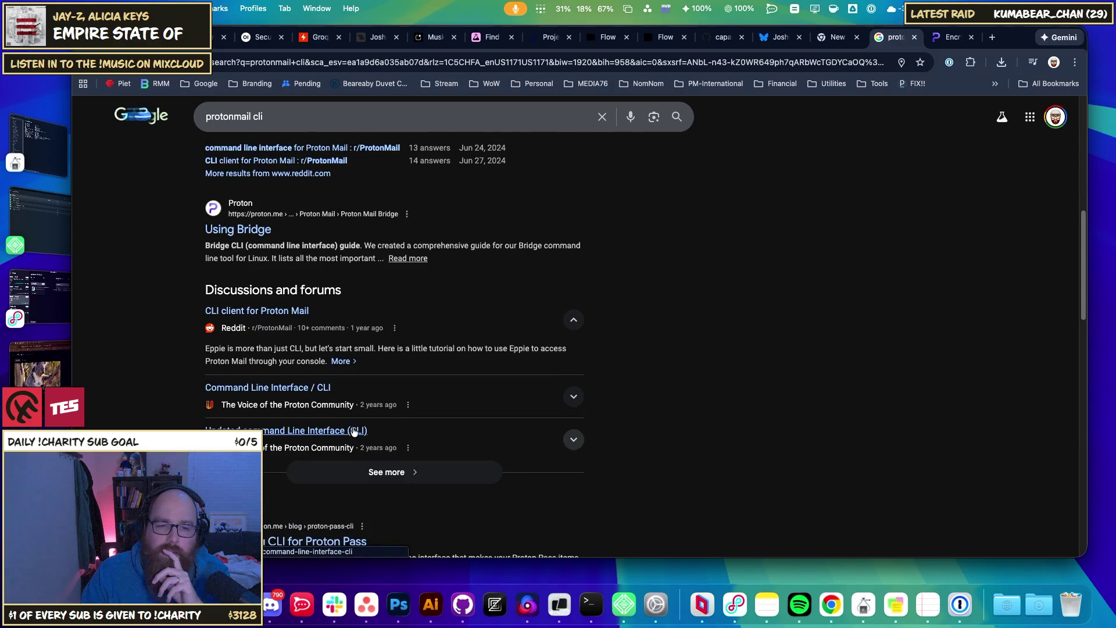
pyautogui.scroll(-3, 314, 417)
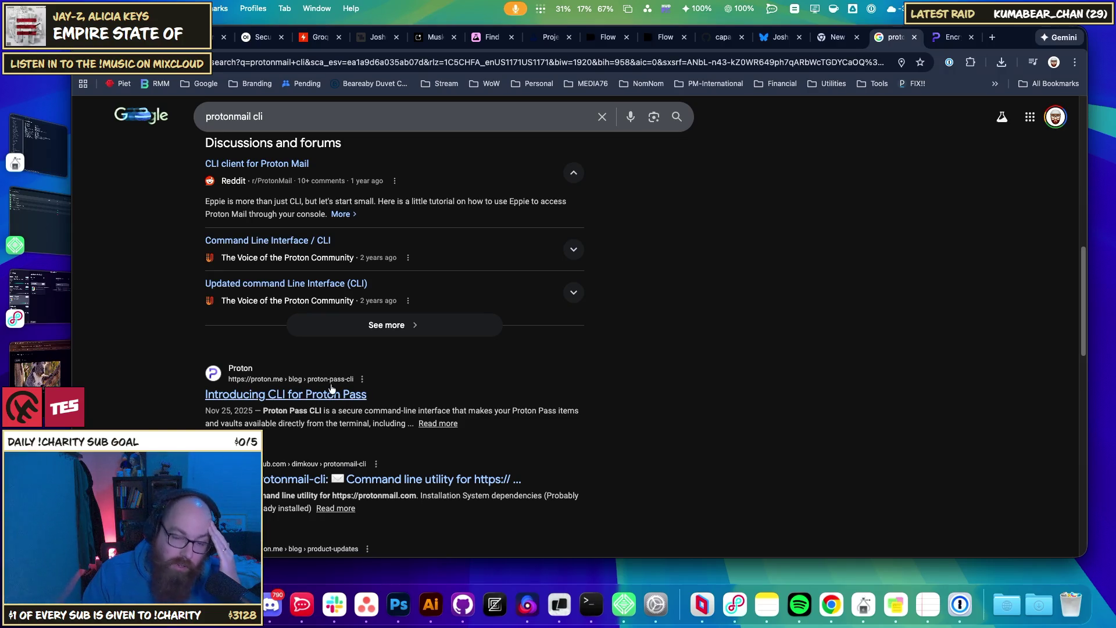
pyautogui.scroll(-3, 330, 459)
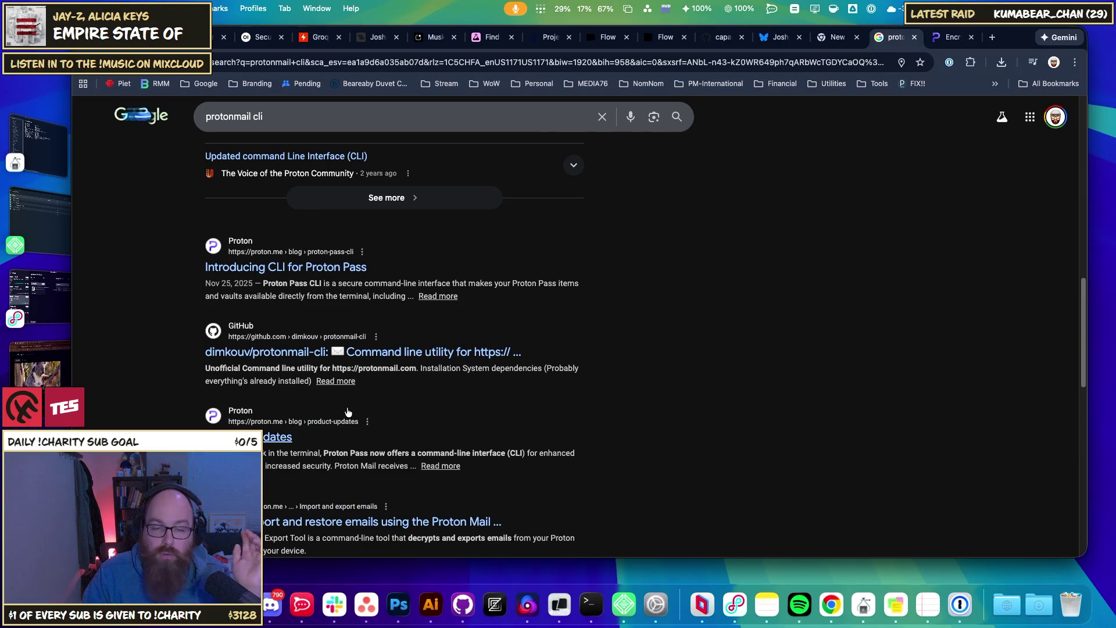
pyautogui.scroll(10, 423, 416)
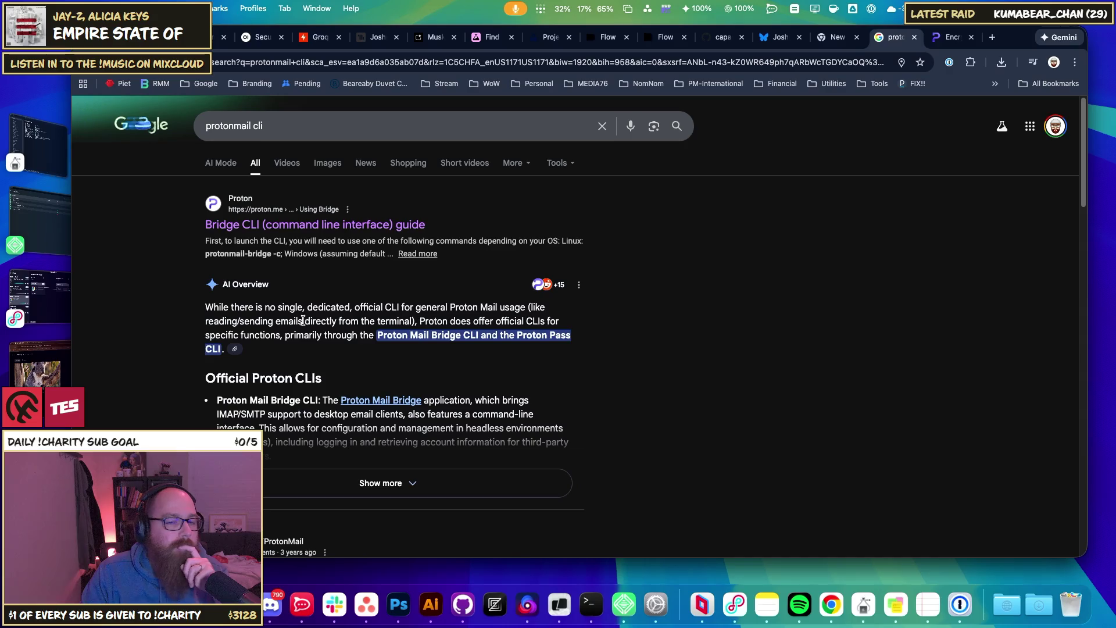
pyautogui.moveTo(233, 308)
pyautogui.mouseDown()
pyautogui.moveTo(375, 334)
pyautogui.moveTo(233, 308)
pyautogui.moveTo(375, 335)
pyautogui.moveTo(289, 319)
pyautogui.mouseUp()
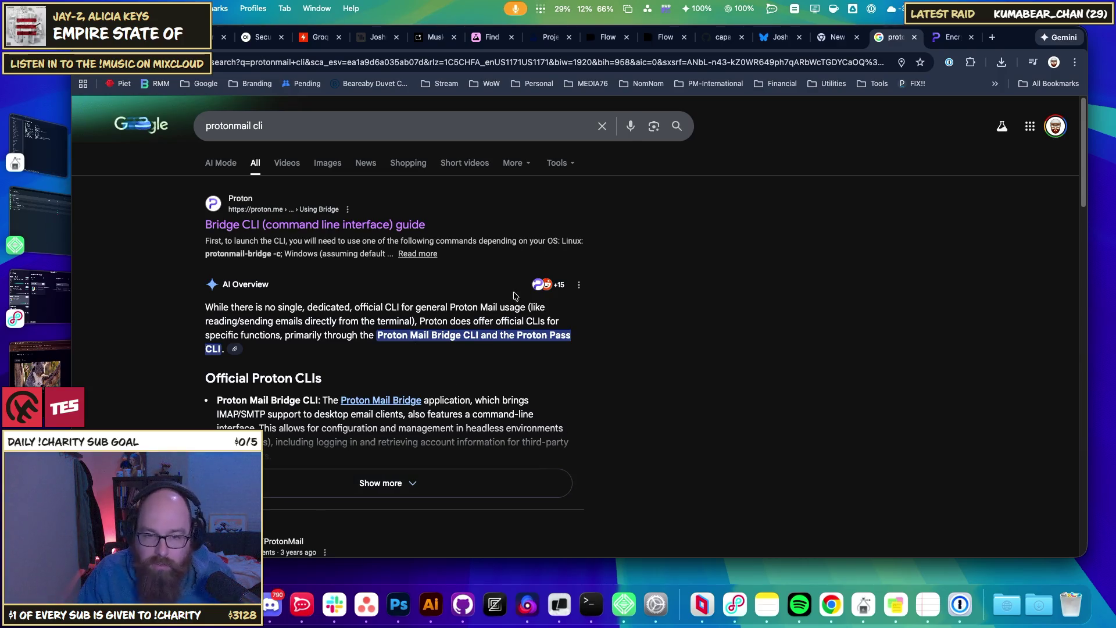
pyautogui.scroll(-2, 562, 455)
pyautogui.scroll(-2, 566, 407)
pyautogui.scroll(3, 586, 370)
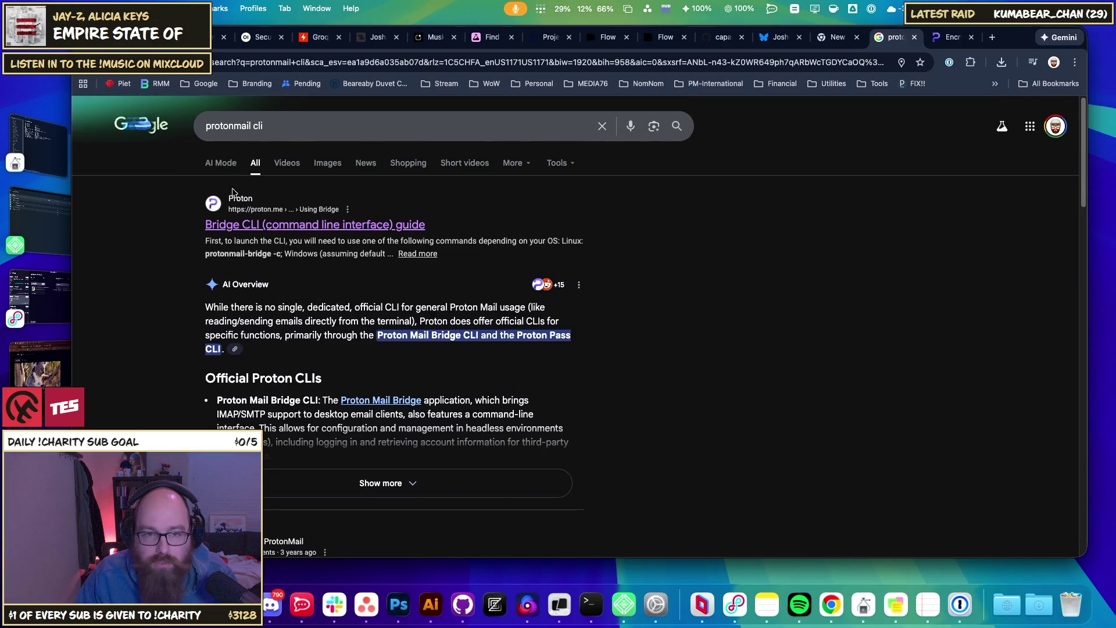
# Replace the query with 'email providers with cli integration' and run the search
pyautogui.click(298, 123)
pyautogui.press('super+a')
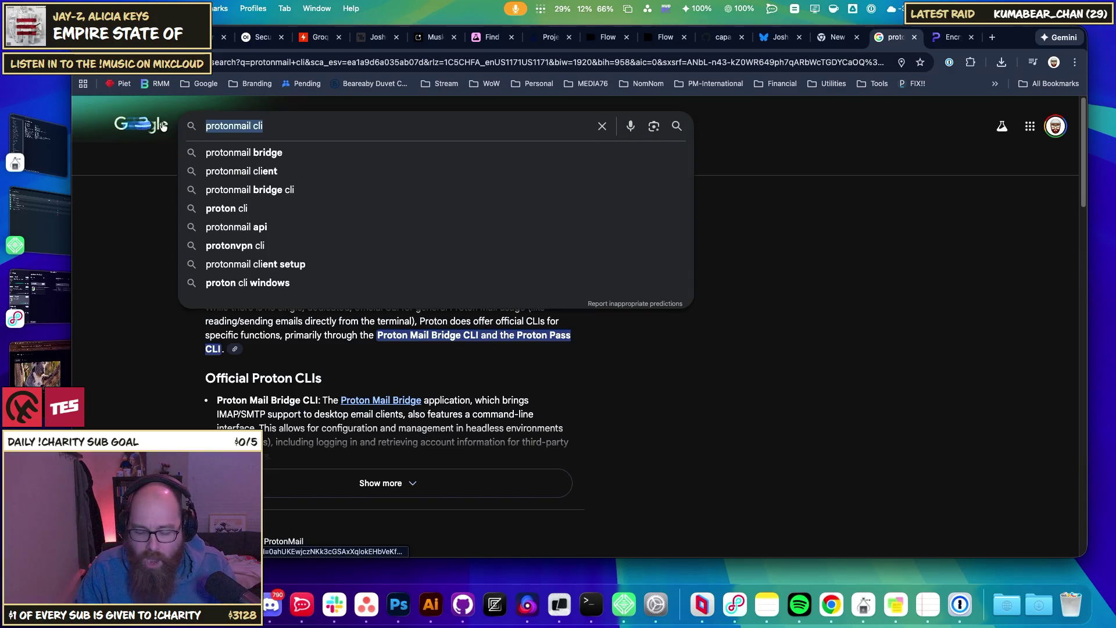
pyautogui.write('web')
pyautogui.press('BackSpace')
pyautogui.press('BackSpace')
pyautogui.press('BackSpace')
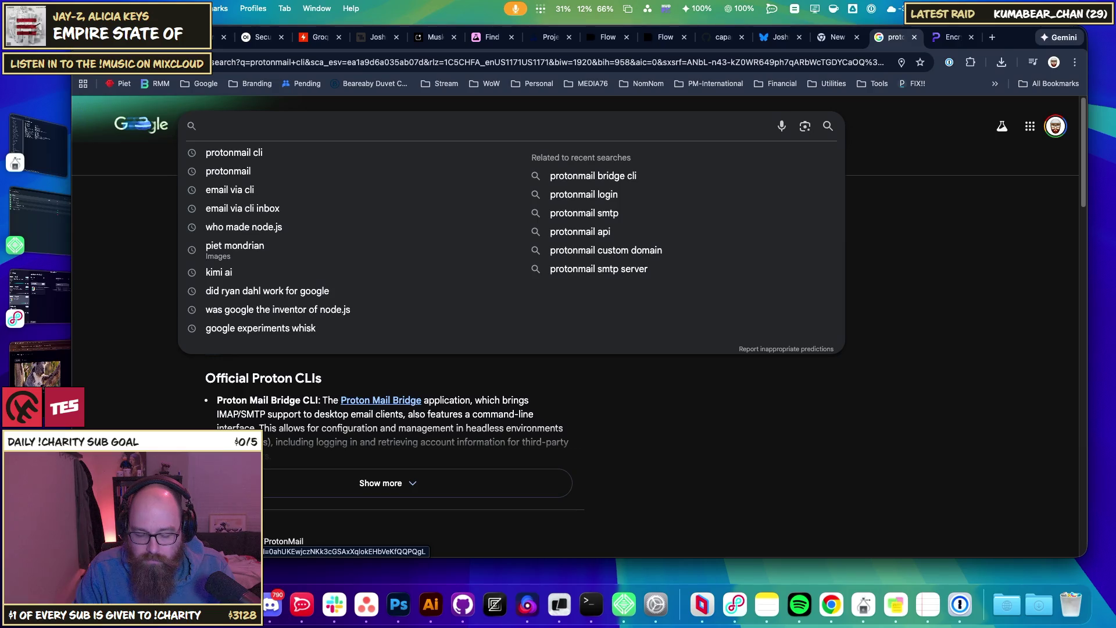
pyautogui.write('sen')
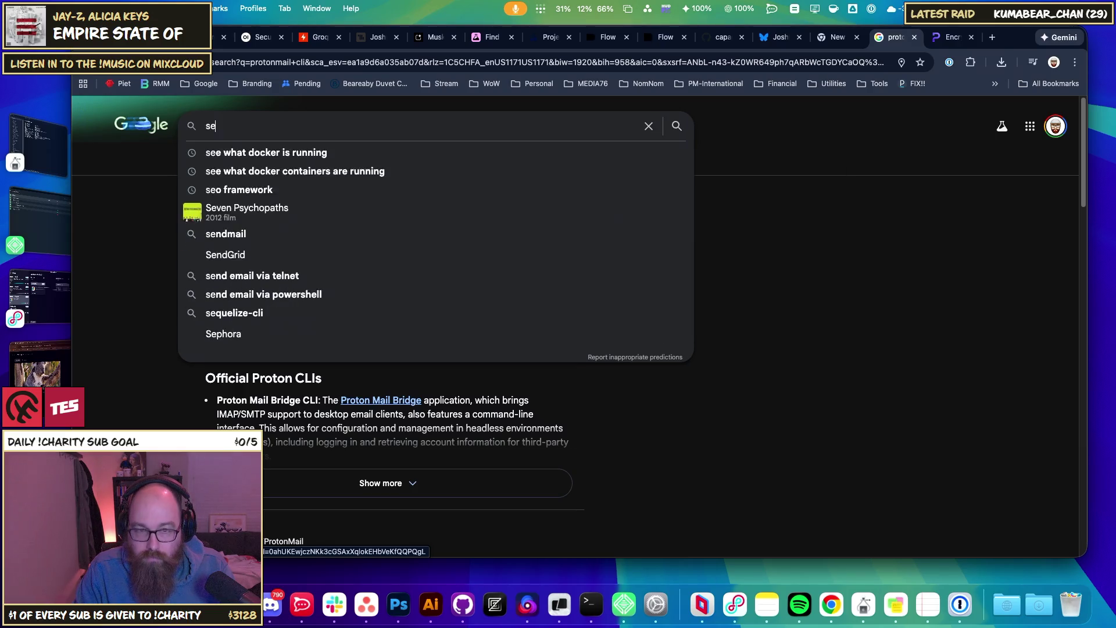
pyautogui.press('BackSpace')
pyautogui.press('BackSpace')
pyautogui.press('BackSpace')
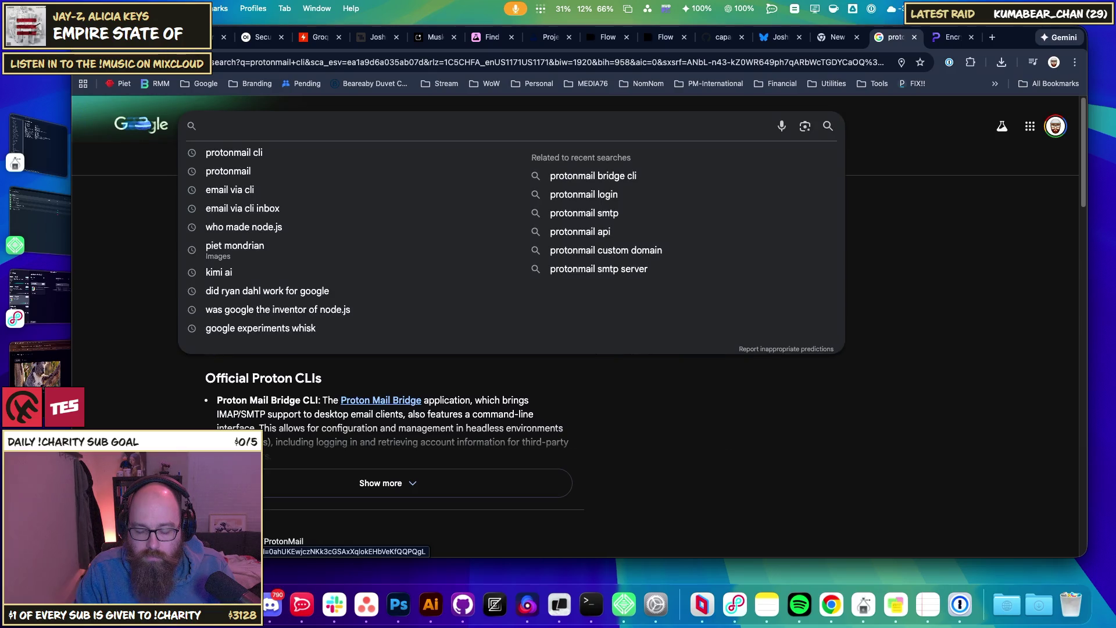
pyautogui.write('s')
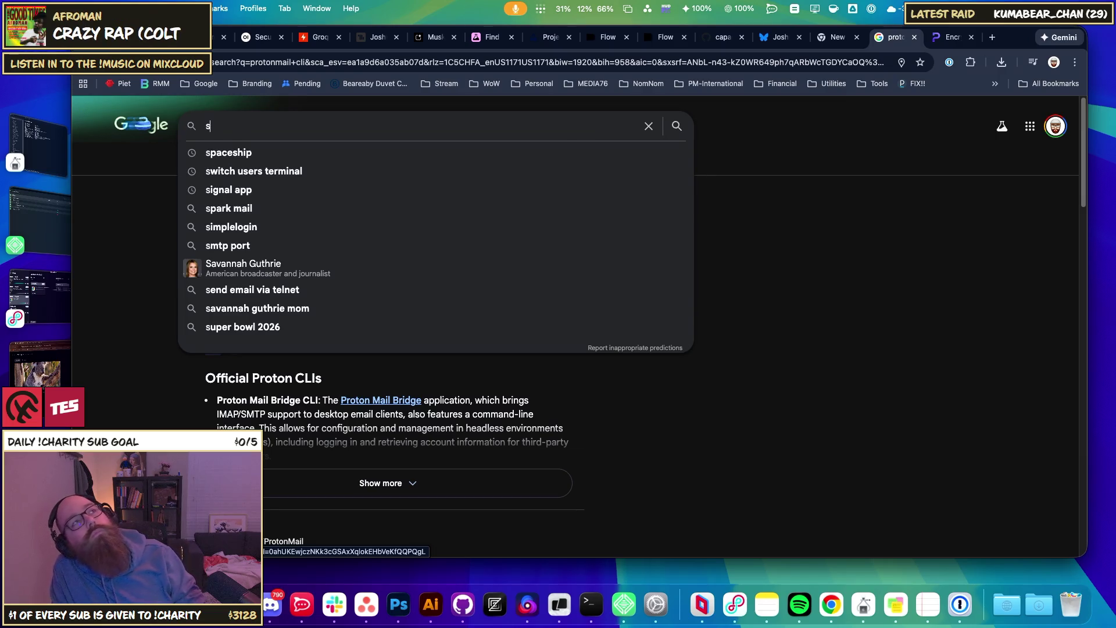
pyautogui.press('BackSpace')
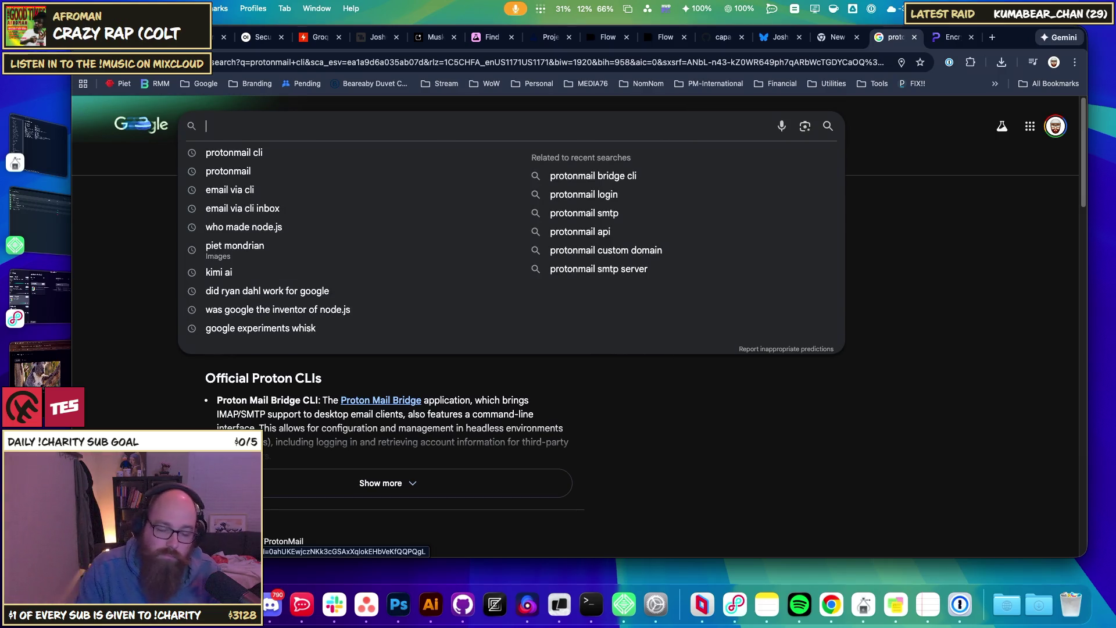
pyautogui.write('email')
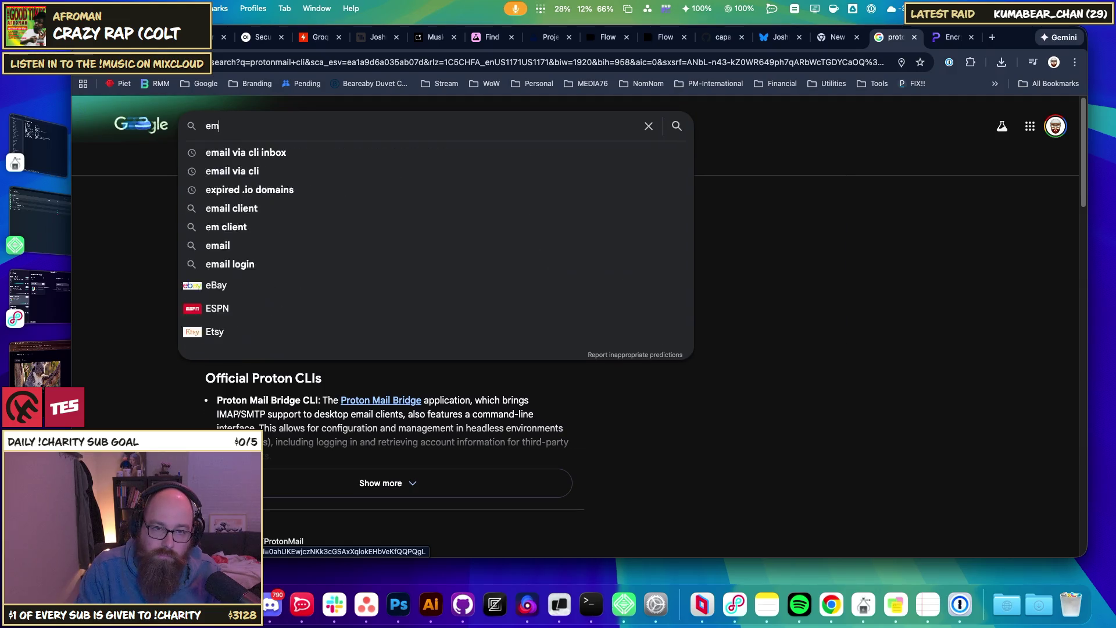
pyautogui.press('BackSpace')
pyautogui.write('provi')
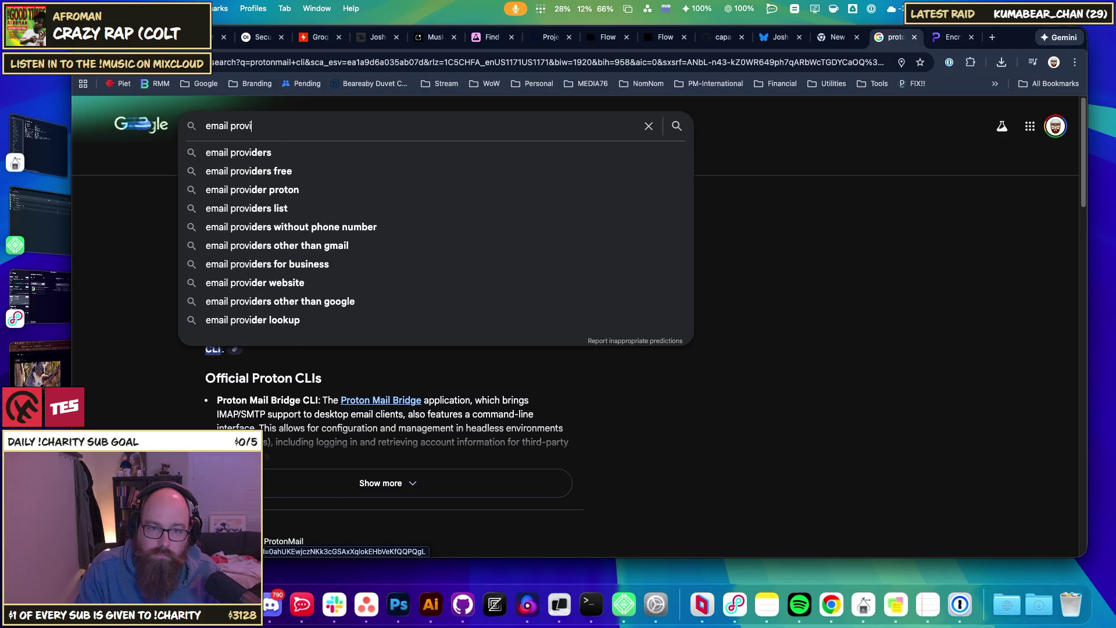
pyautogui.write('ders with cli')
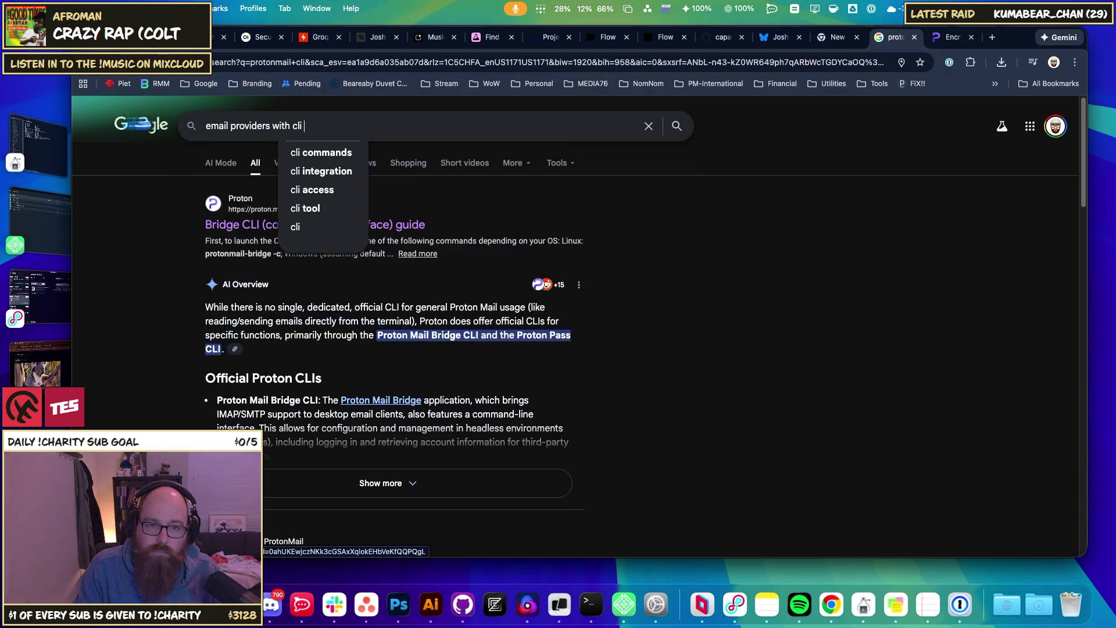
pyautogui.press('Down')
pyautogui.press('Down')
pyautogui.press('Return')
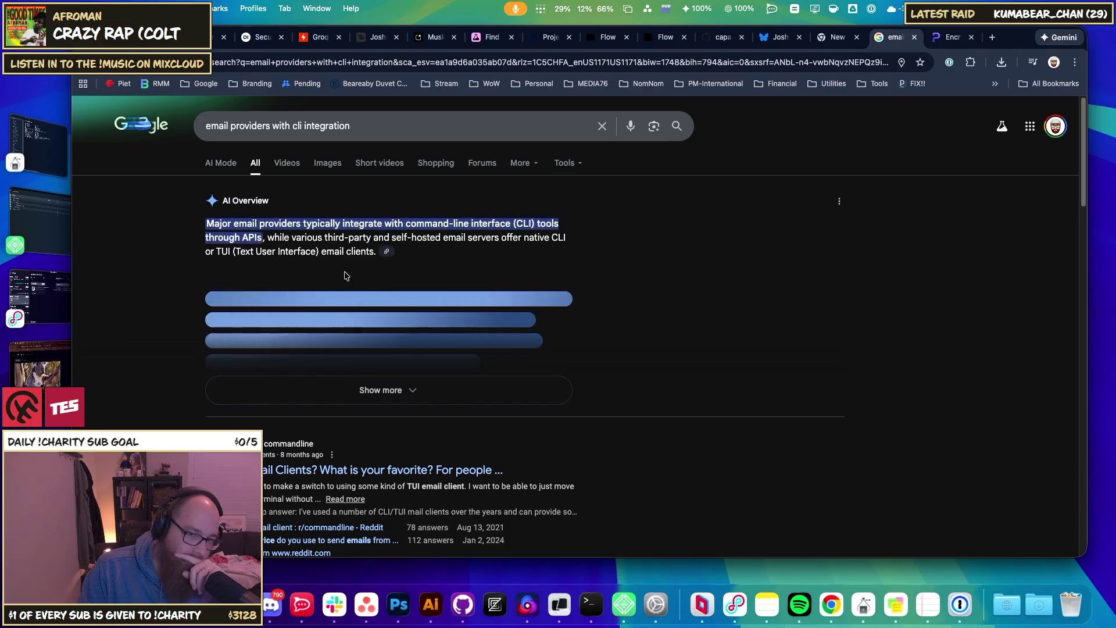
# Read the AI Overview's opening sentence, then select the query to show mutt and neomutt suggestions
pyautogui.moveTo(244, 225); pyautogui.dragTo(405, 221)
pyautogui.click(216, 237)
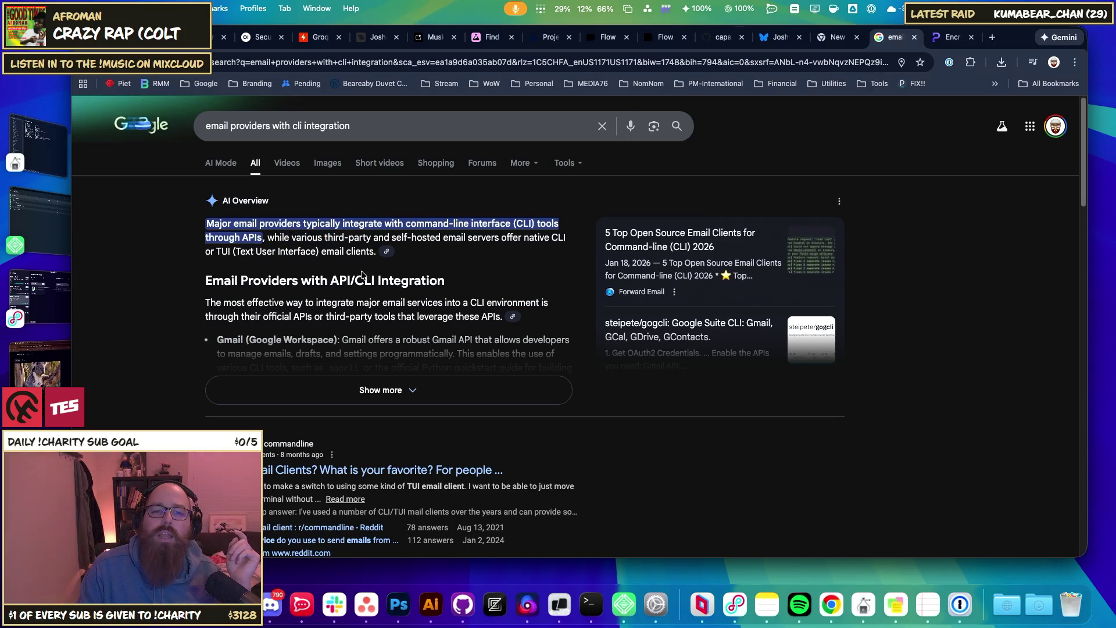
pyautogui.click(345, 133)
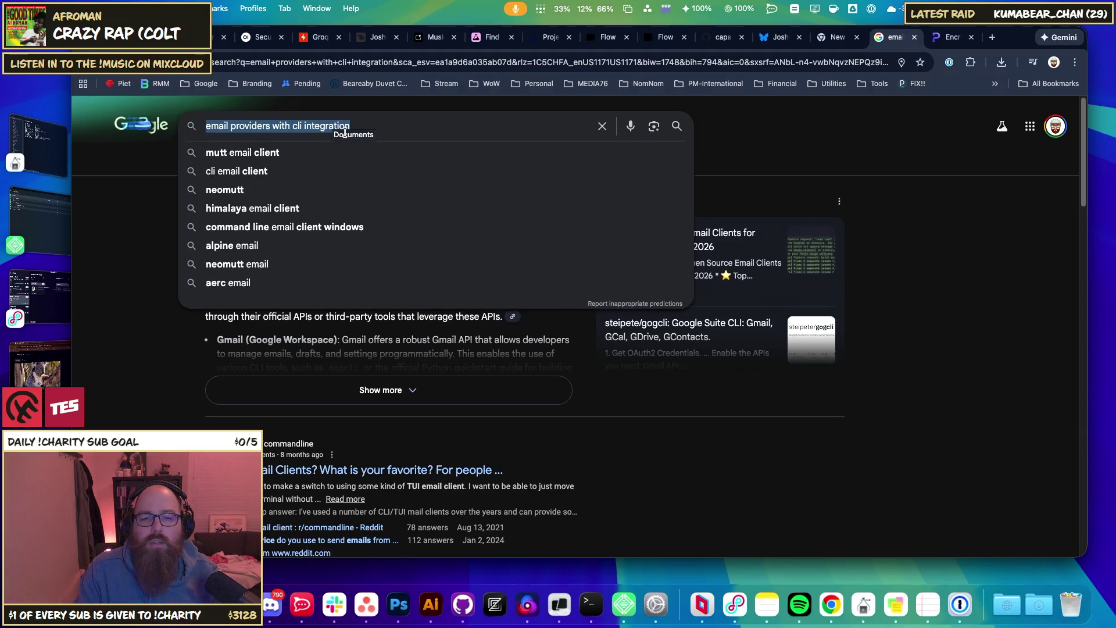
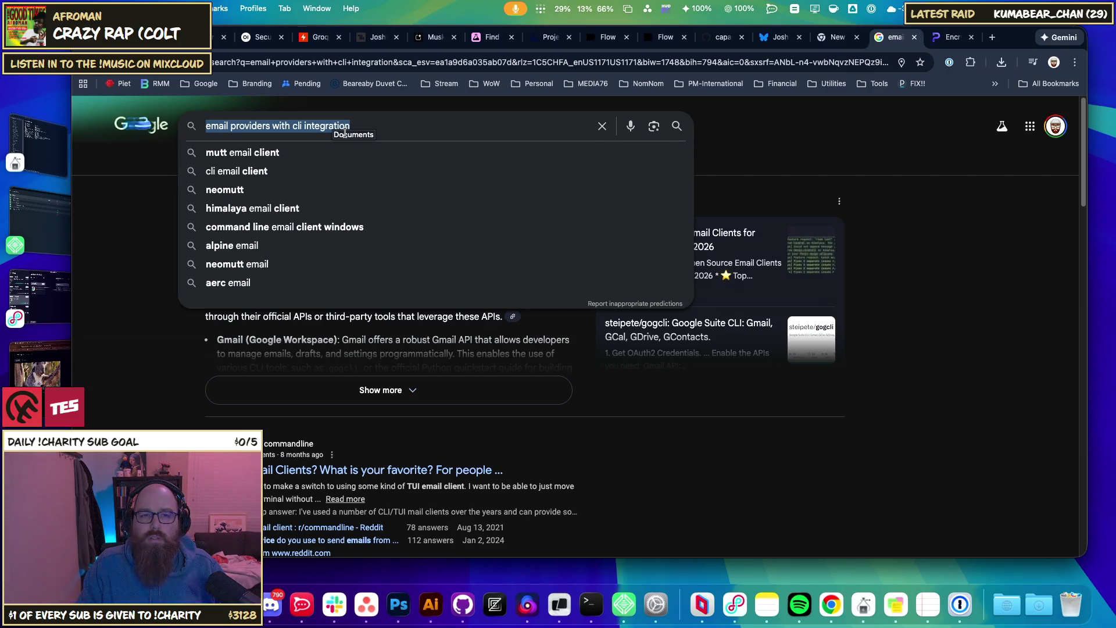
# Search Google for 'does openclaw use gmail api for email' and expand the AI Overview
pyautogui.write('does ')
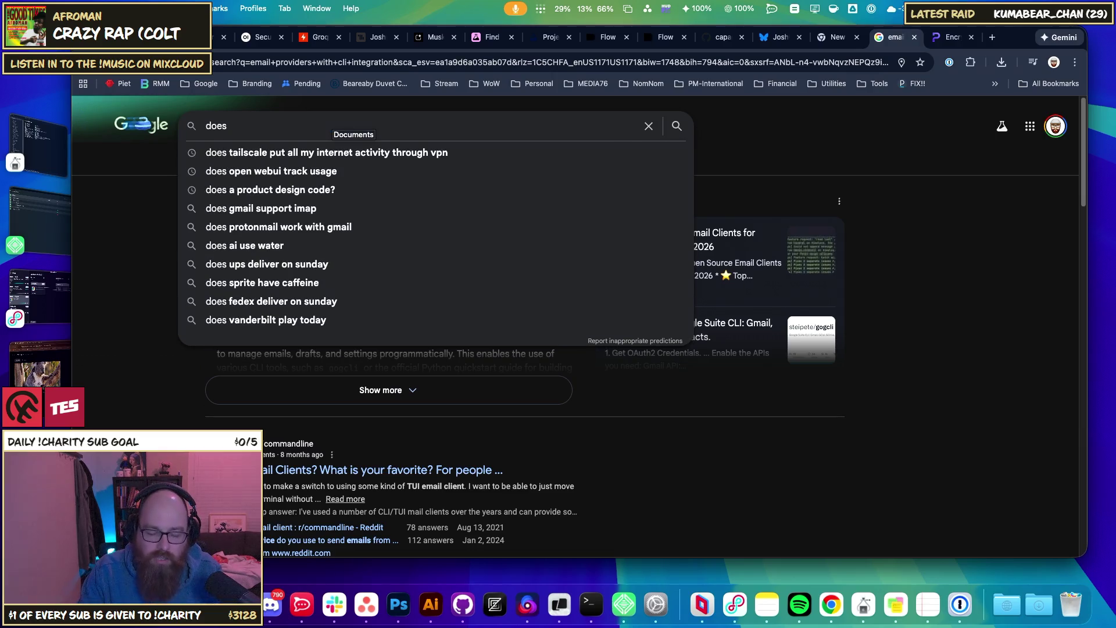
pyautogui.write('openclaw use ')
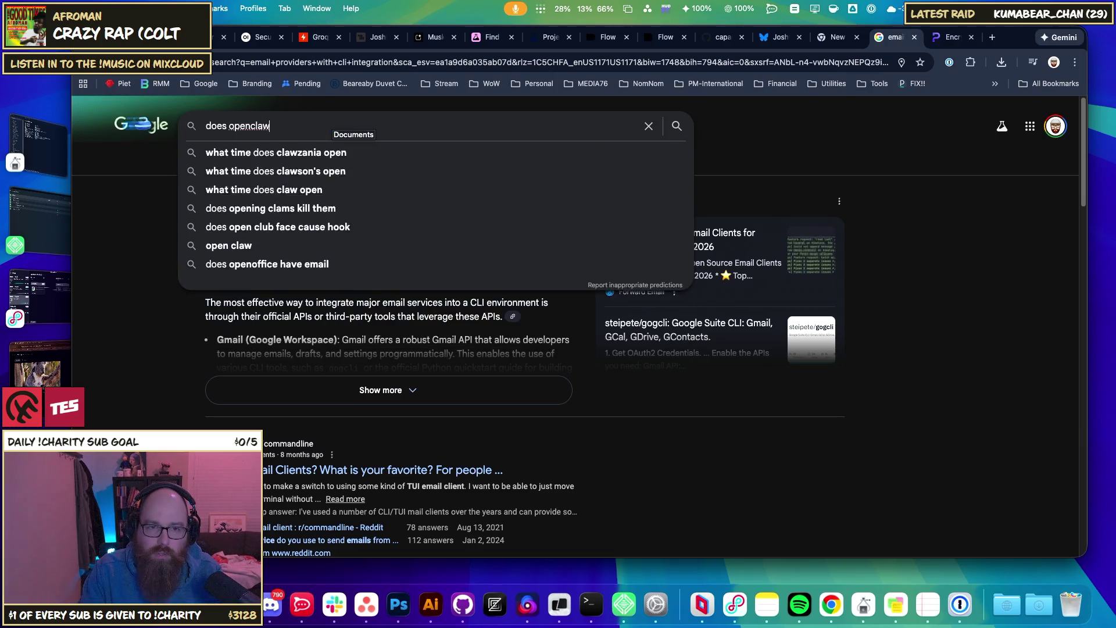
pyautogui.write('gmail api for')
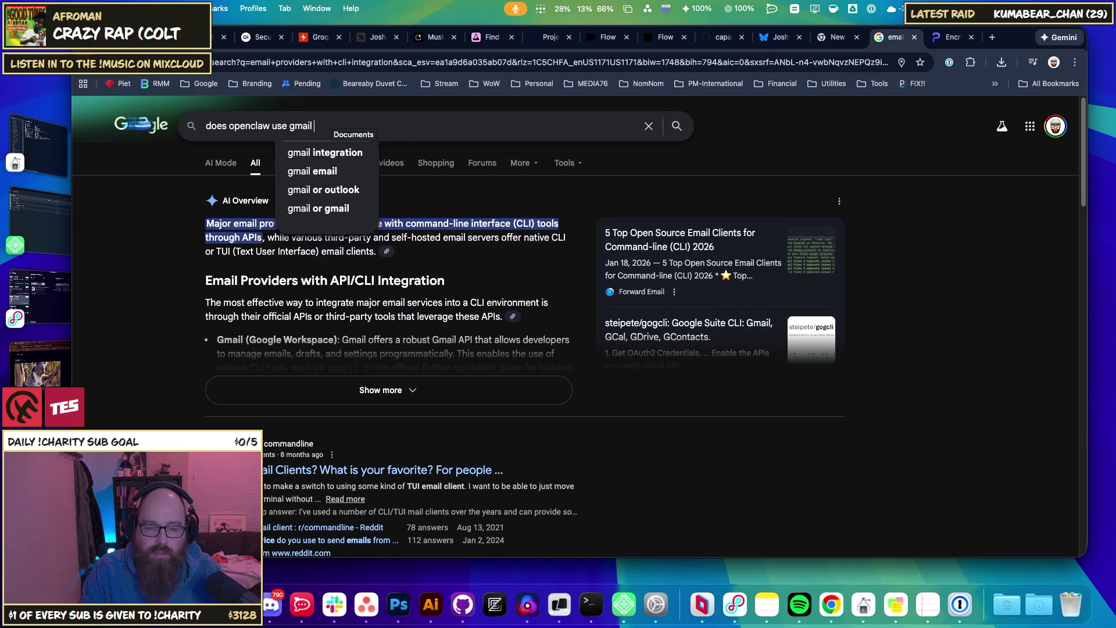
pyautogui.write(' email')
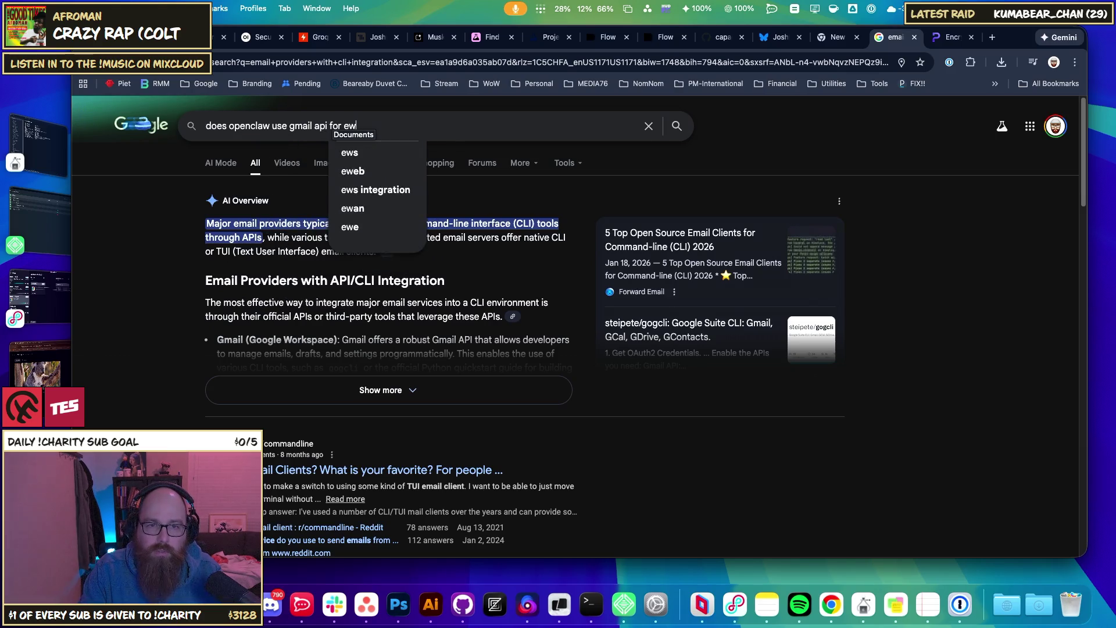
pyautogui.press('Return')
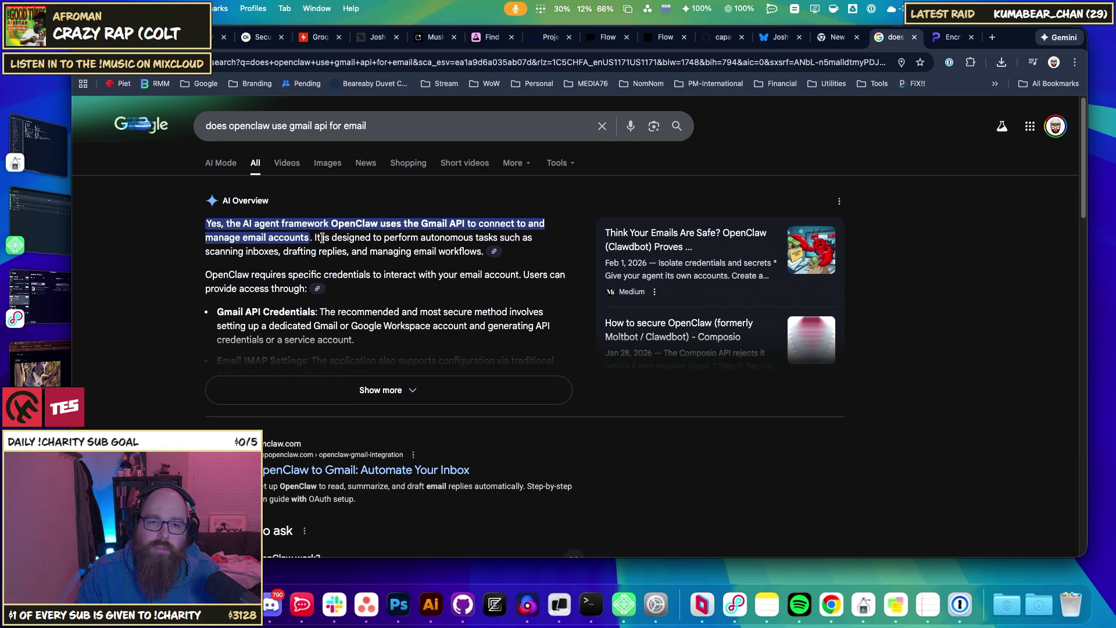
pyautogui.moveTo(410, 238); pyautogui.dragTo(419, 251)
pyautogui.click(415, 251)
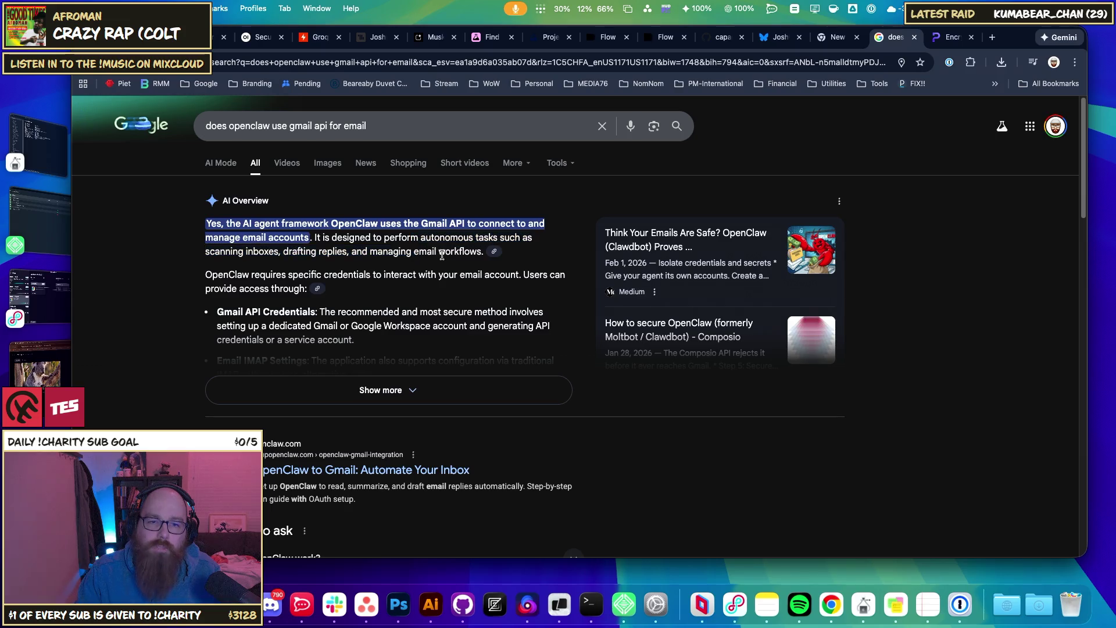
pyautogui.scroll(-1, 366, 249)
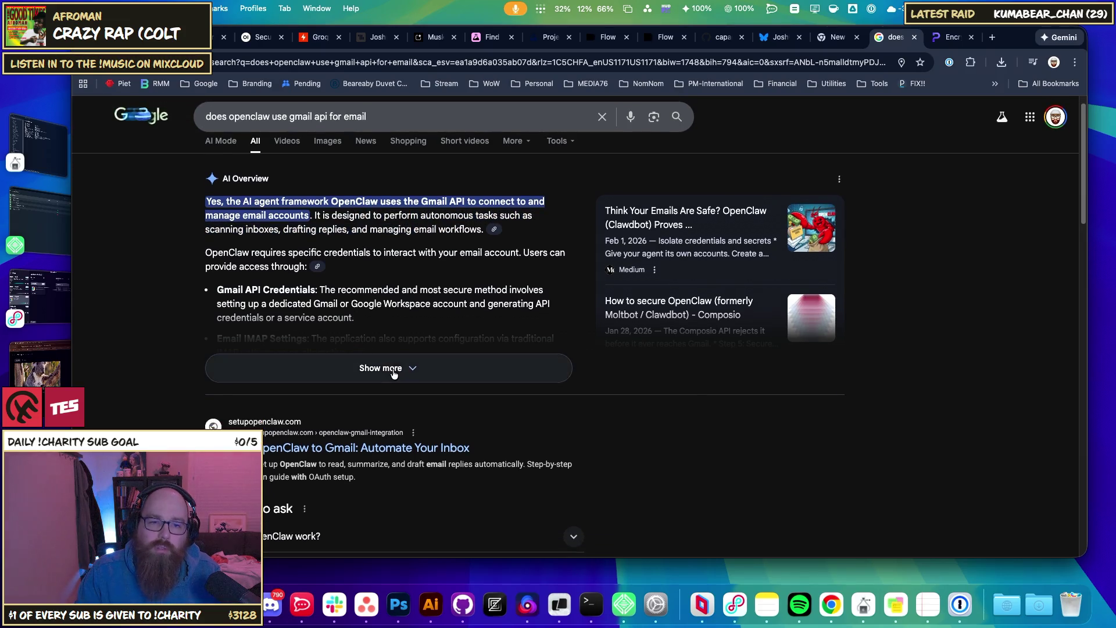
pyautogui.click(243, 335)
# Review the Gmail API Credentials advice, then open the setupopenclaw.com 'Connect OpenClaw to Gmail' guide
pyautogui.moveTo(284, 289); pyautogui.dragTo(333, 317)
pyautogui.click(279, 292)
pyautogui.moveTo(249, 289)
pyautogui.mouseDown()
pyautogui.moveTo(323, 317)
pyautogui.moveTo(261, 289)
pyautogui.moveTo(320, 303)
pyautogui.moveTo(213, 285)
pyautogui.mouseUp()
pyautogui.click(248, 289)
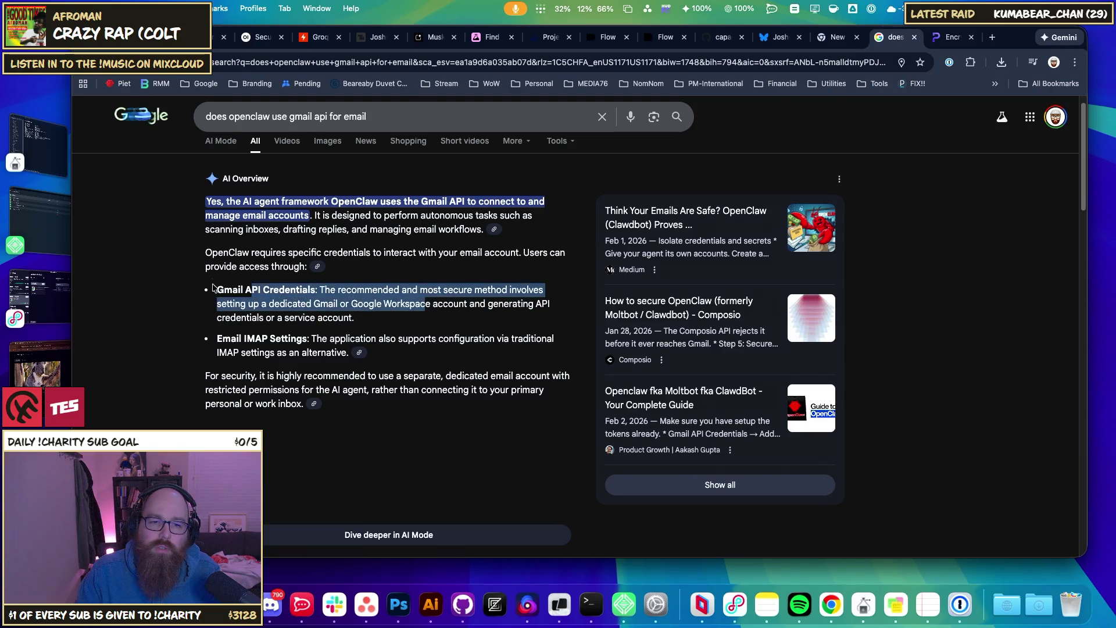
pyautogui.click(238, 289)
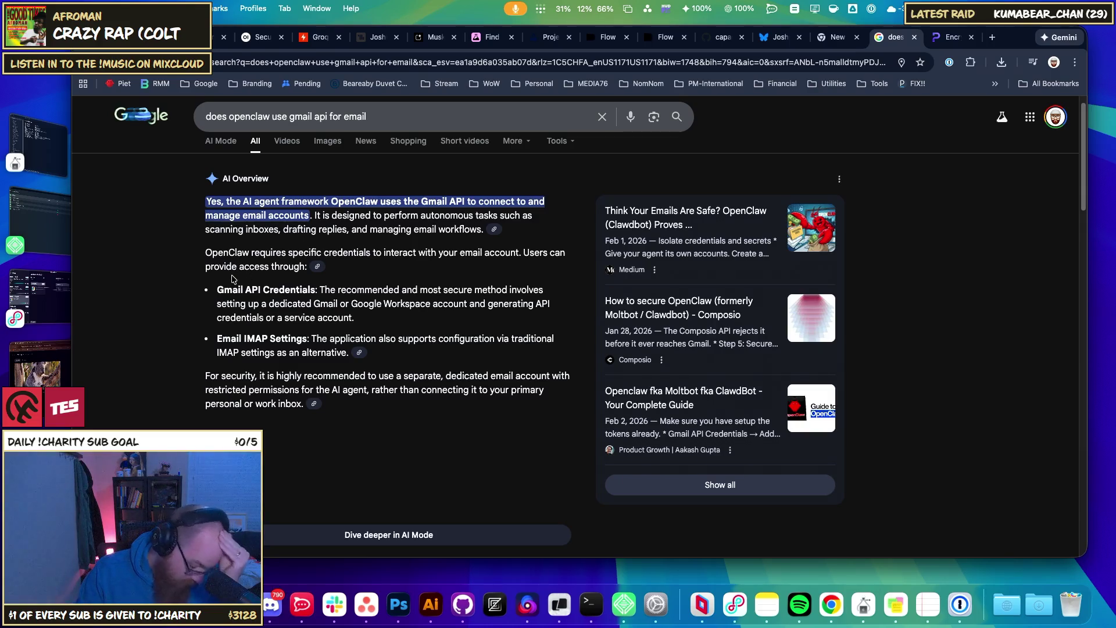
pyautogui.scroll(-5, 245, 275)
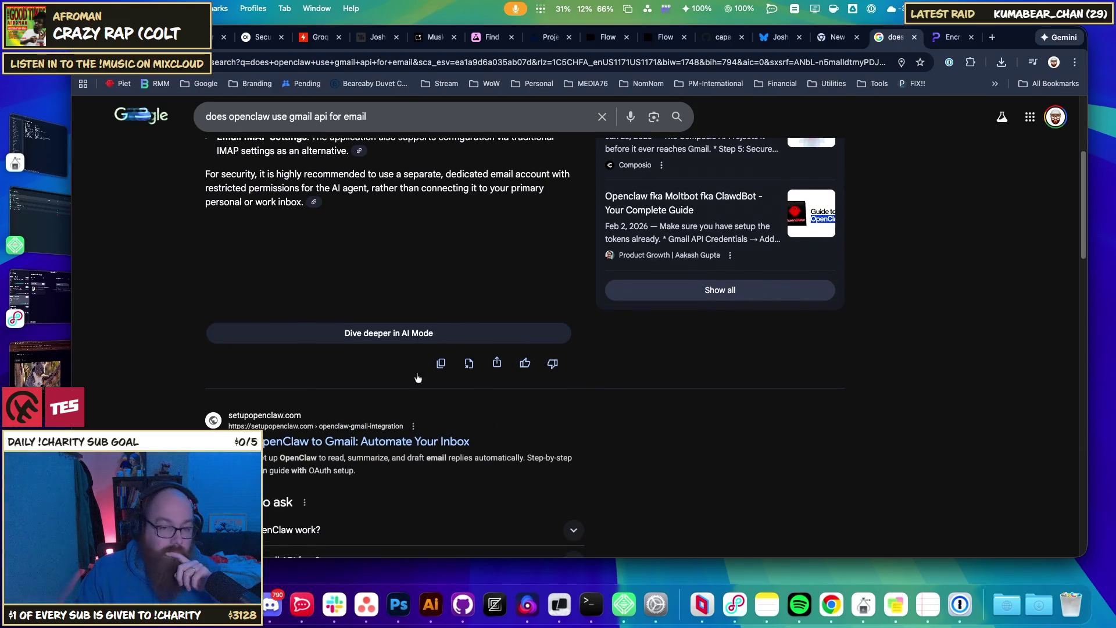
pyautogui.click(317, 443)
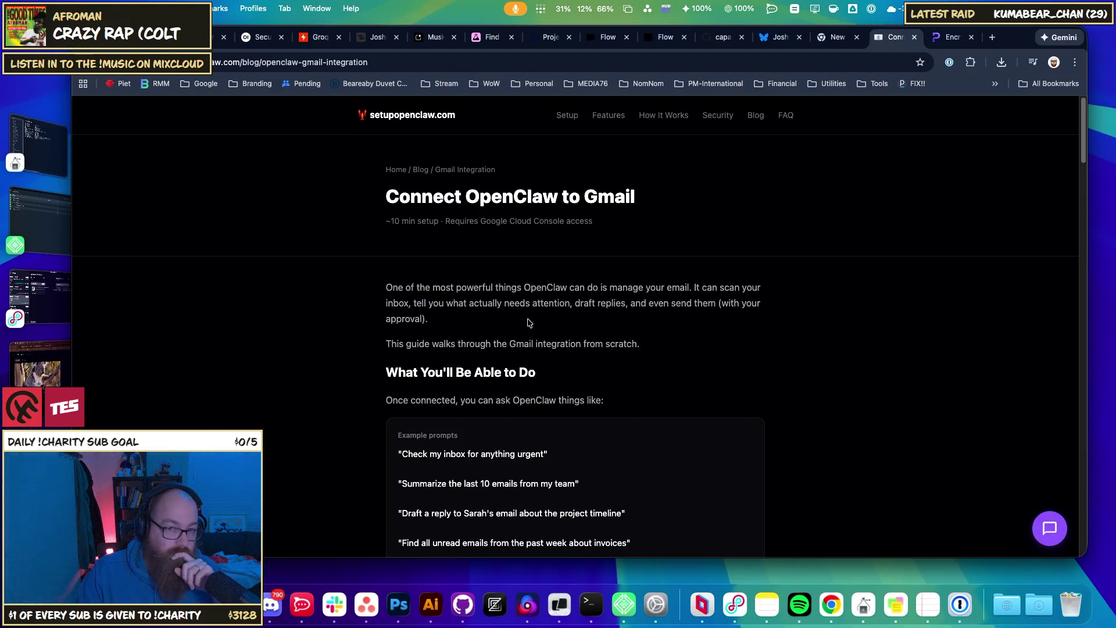
pyautogui.scroll(-3, 494, 413)
pyautogui.scroll(3, 415, 341)
pyautogui.moveTo(386, 287); pyautogui.dragTo(624, 287)
pyautogui.click(663, 288)
pyautogui.moveTo(415, 302)
pyautogui.mouseDown()
pyautogui.moveTo(498, 303)
pyautogui.moveTo(428, 301)
pyautogui.mouseUp()
pyautogui.moveTo(470, 302); pyautogui.dragTo(560, 303)
pyautogui.click(565, 314)
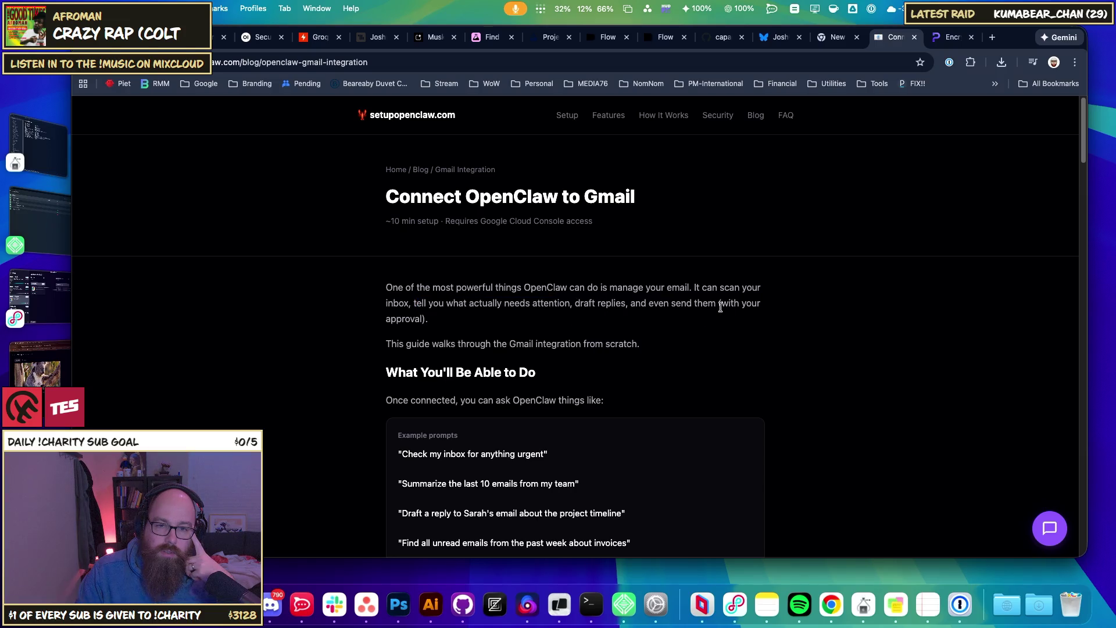
pyautogui.moveTo(398, 345)
pyautogui.mouseDown()
pyautogui.moveTo(468, 346)
pyautogui.moveTo(434, 346)
pyautogui.mouseUp()
pyautogui.click(574, 347)
pyautogui.scroll(-2, 621, 348)
pyautogui.scroll(-5, 621, 348)
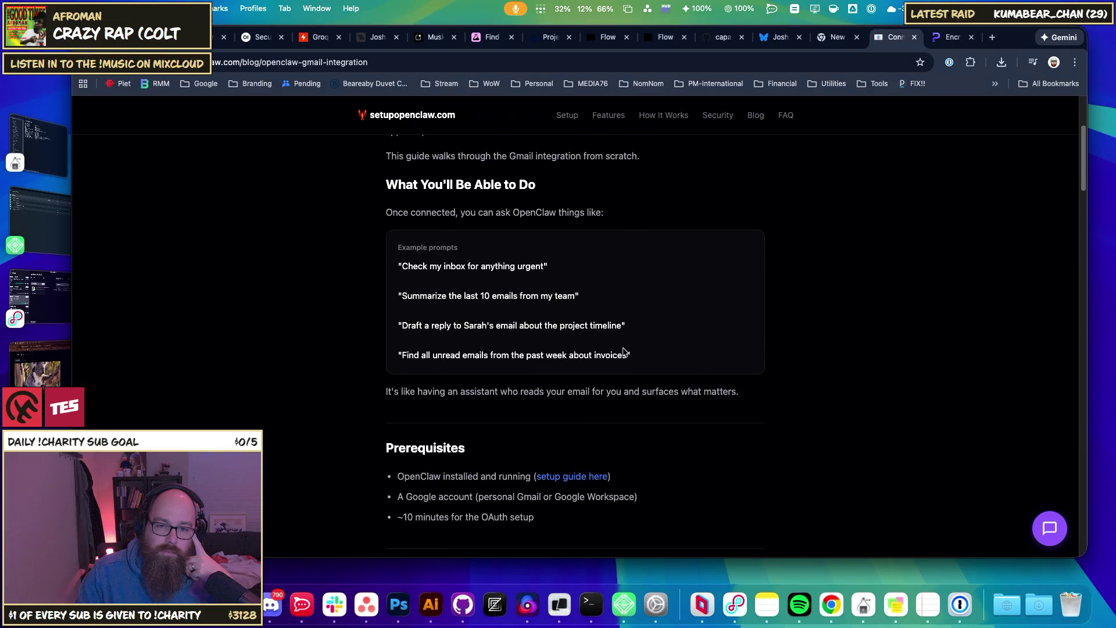
pyautogui.scroll(-4, 495, 443)
pyautogui.scroll(11, 528, 424)
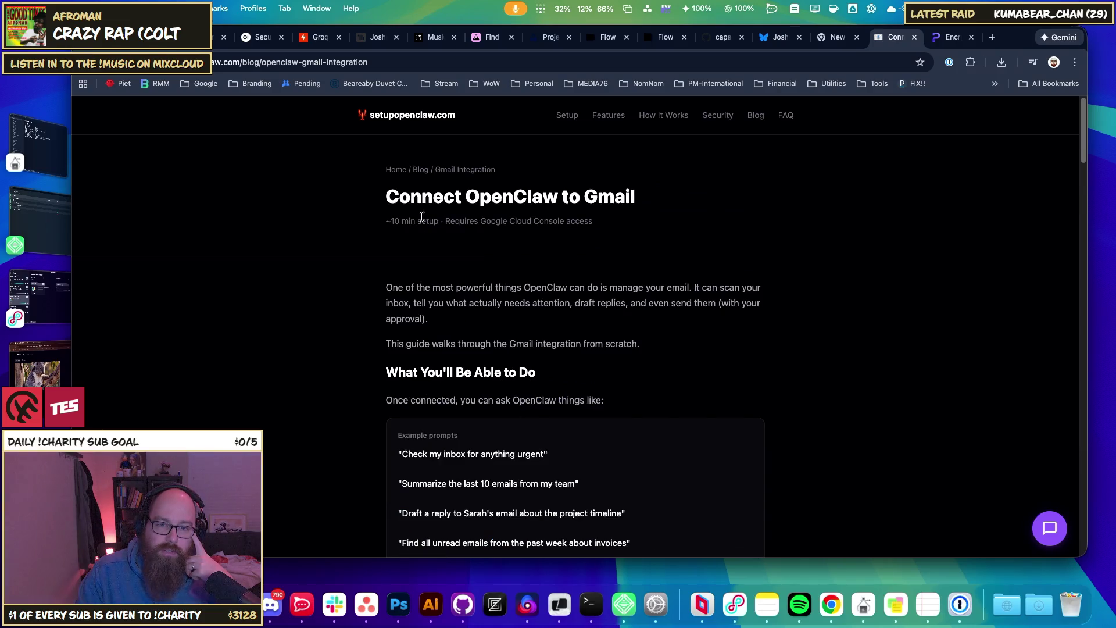
pyautogui.scroll(-18, 469, 321)
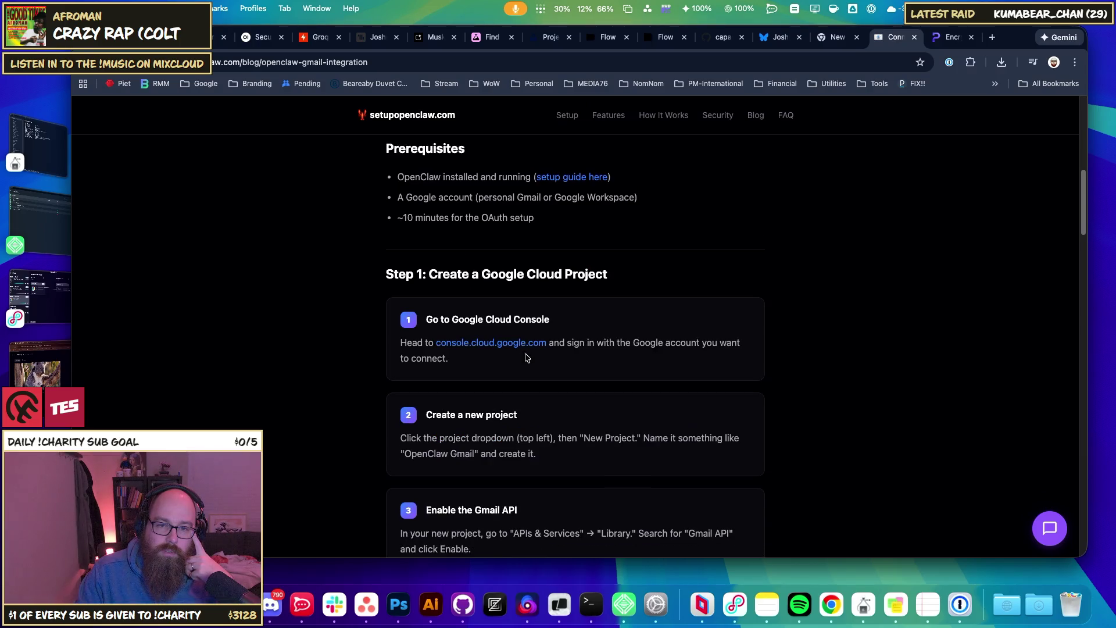
pyautogui.scroll(-10, 517, 363)
pyautogui.scroll(-10, 549, 360)
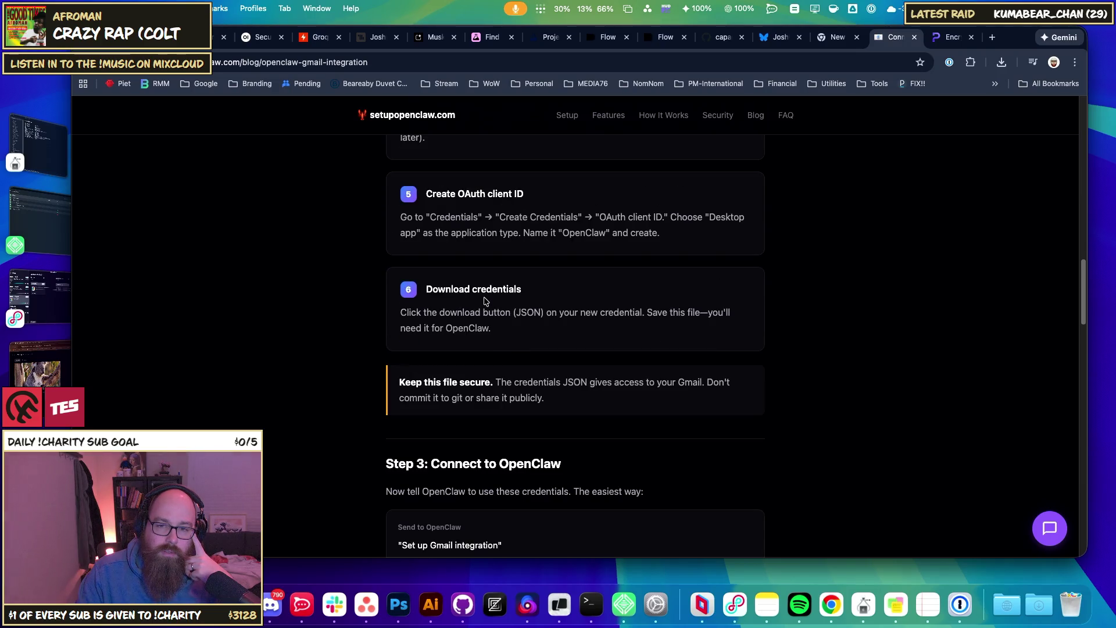
pyautogui.scroll(-4, 483, 326)
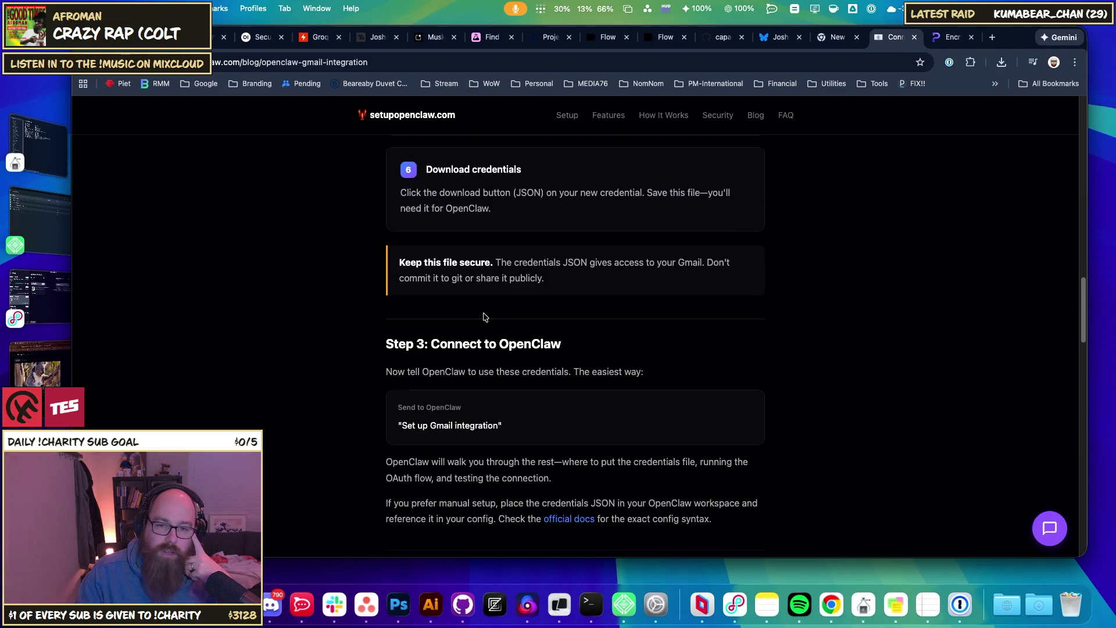
pyautogui.scroll(-2, 517, 389)
pyautogui.scroll(-2, 519, 384)
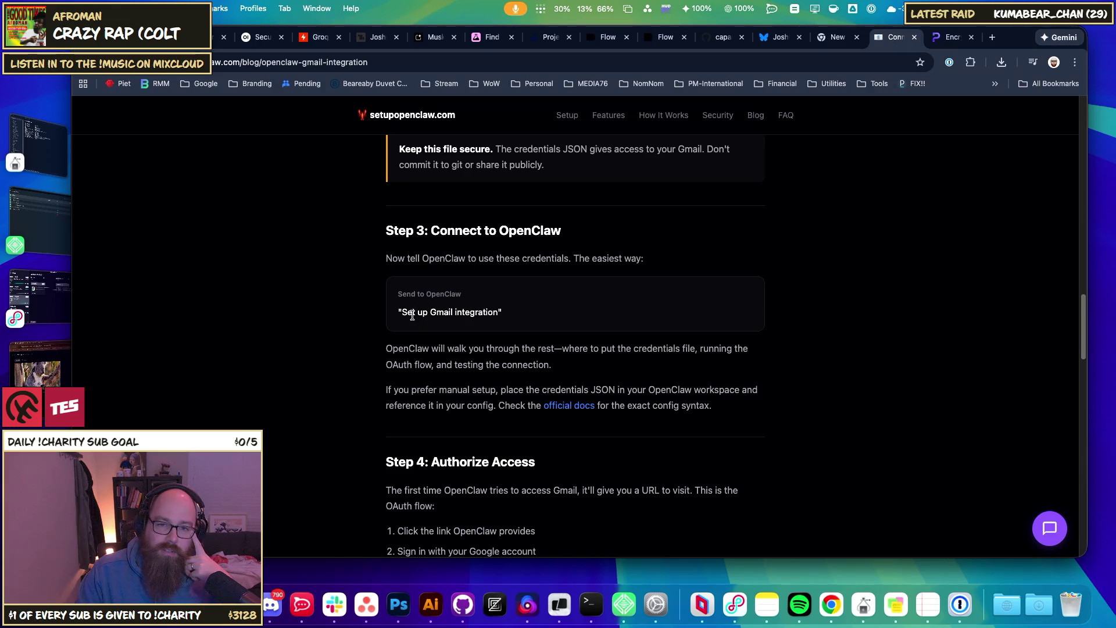
pyautogui.moveTo(424, 312); pyautogui.dragTo(498, 312)
pyautogui.click(428, 316)
pyautogui.scroll(-4, 413, 352)
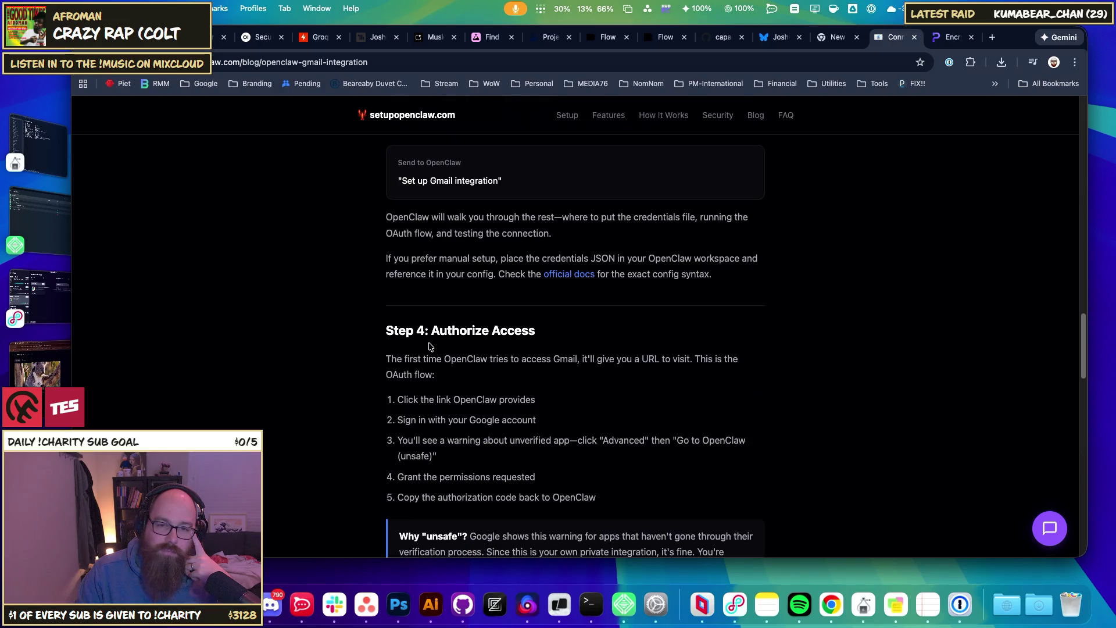
pyautogui.scroll(-4, 508, 341)
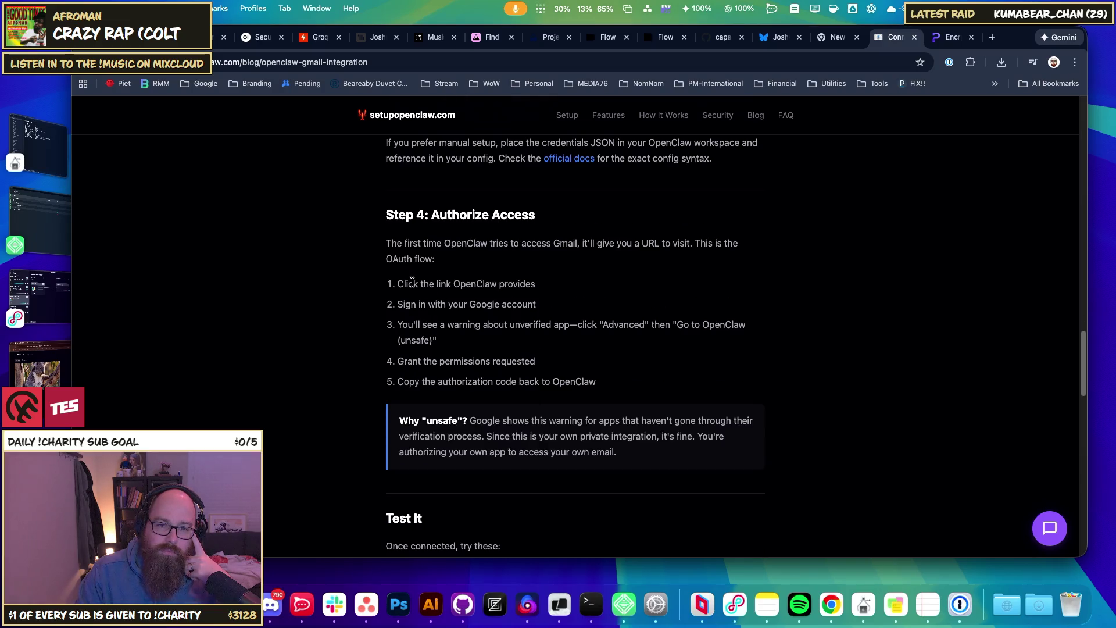
pyautogui.moveTo(420, 299); pyautogui.dragTo(483, 303)
pyautogui.click(492, 270)
pyautogui.moveTo(426, 244); pyautogui.dragTo(680, 243)
pyautogui.click(633, 242)
pyautogui.click(705, 245)
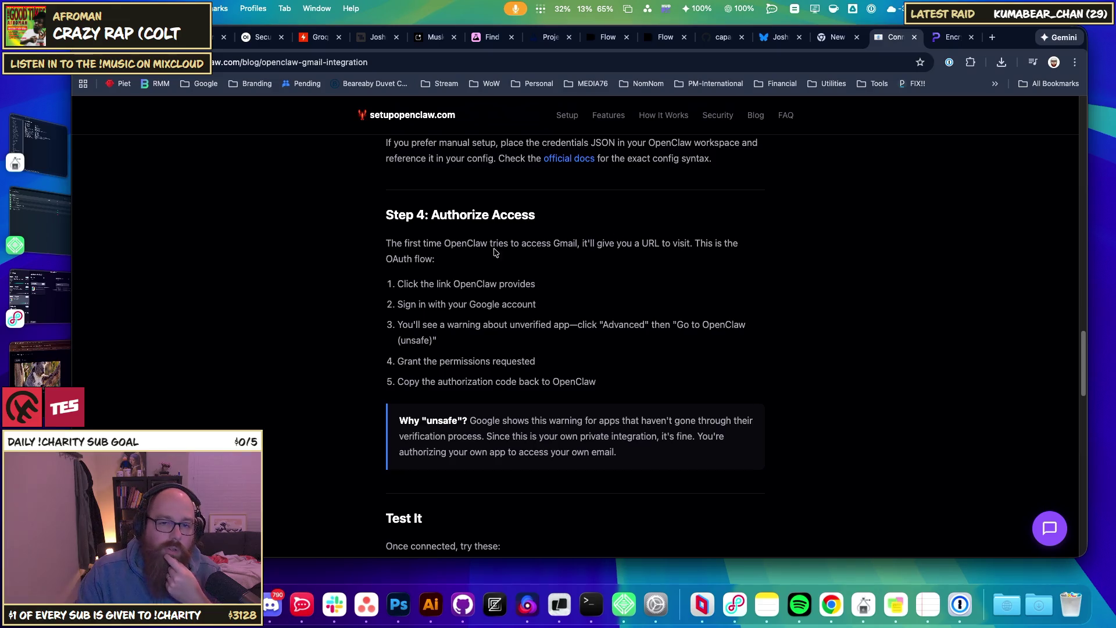
pyautogui.moveTo(397, 258); pyautogui.dragTo(432, 258)
pyautogui.click(432, 259)
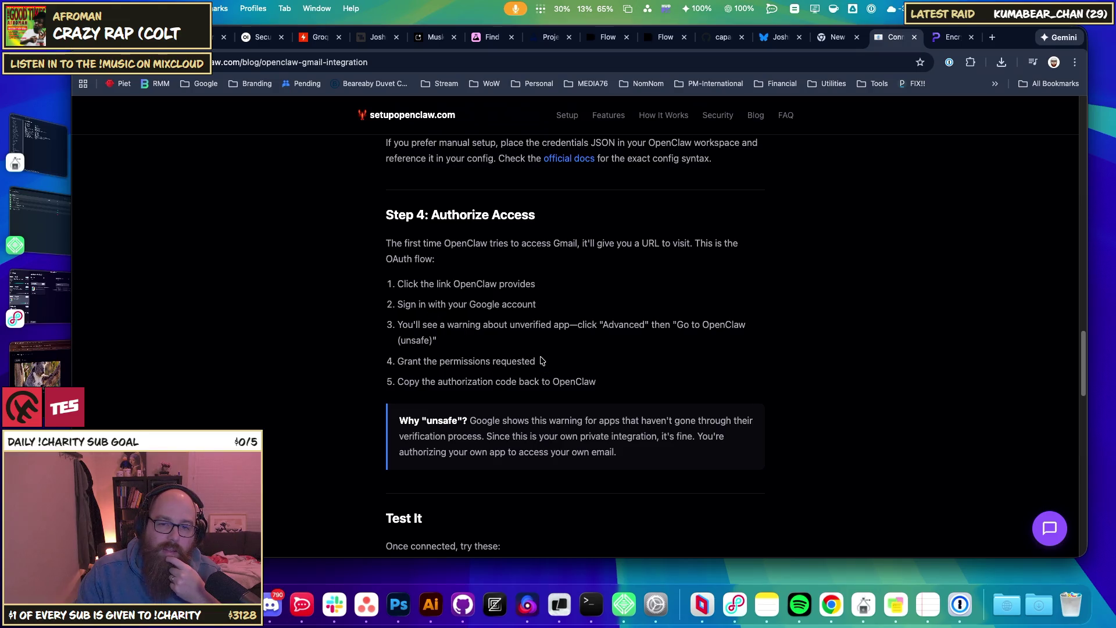
pyautogui.moveTo(411, 381); pyautogui.dragTo(549, 388)
pyautogui.click(545, 399)
pyautogui.moveTo(411, 421); pyautogui.dragTo(444, 420)
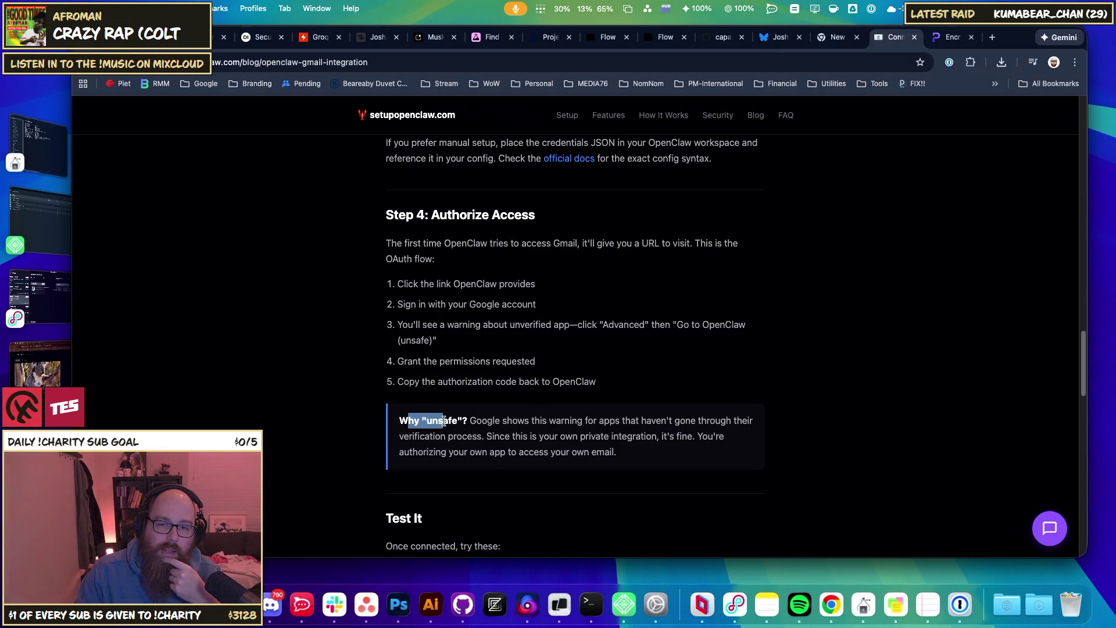
pyautogui.click(515, 423)
pyautogui.moveTo(511, 422)
pyautogui.mouseDown()
pyautogui.moveTo(699, 421)
pyautogui.moveTo(464, 436)
pyautogui.mouseUp()
pyautogui.click(517, 436)
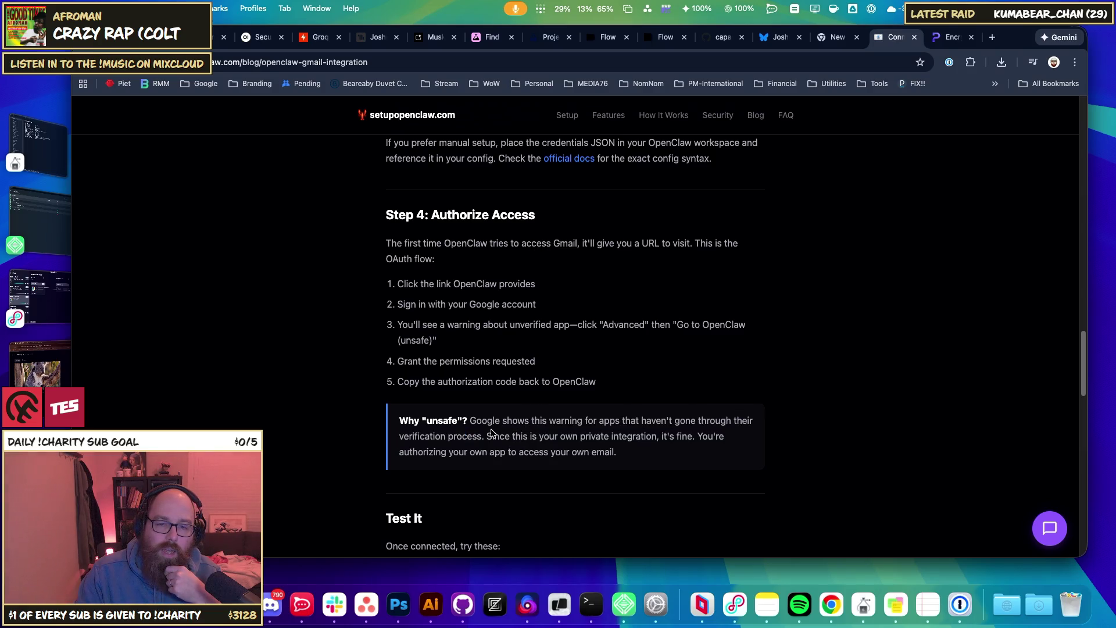
pyautogui.scroll(-1, 569, 433)
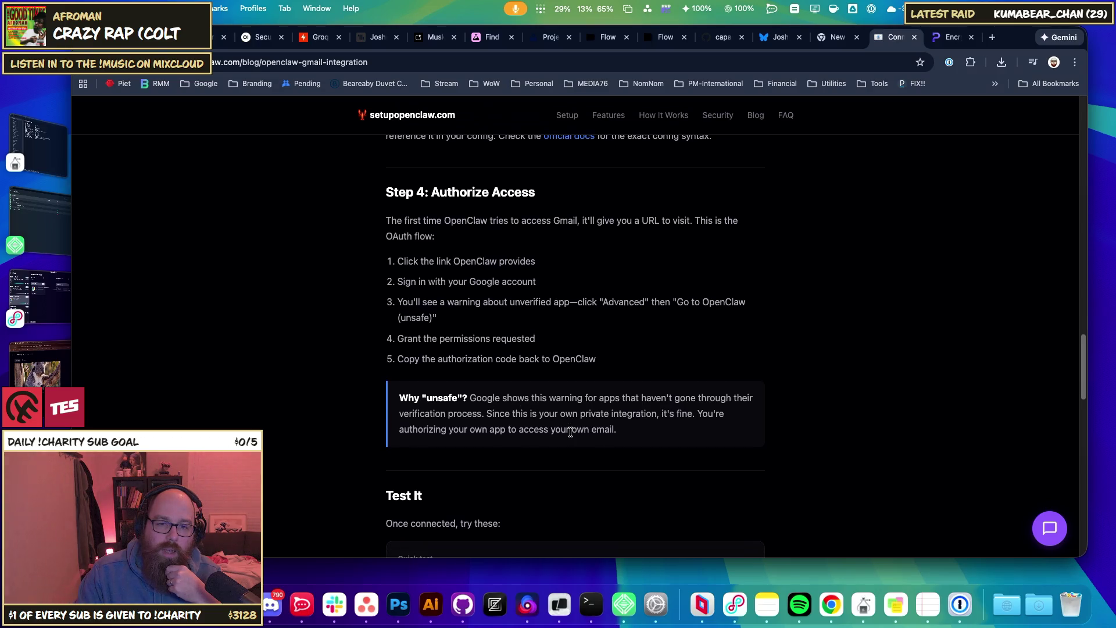
pyautogui.moveTo(423, 302); pyautogui.dragTo(539, 301)
pyautogui.click(586, 303)
pyautogui.scroll(-5, 580, 388)
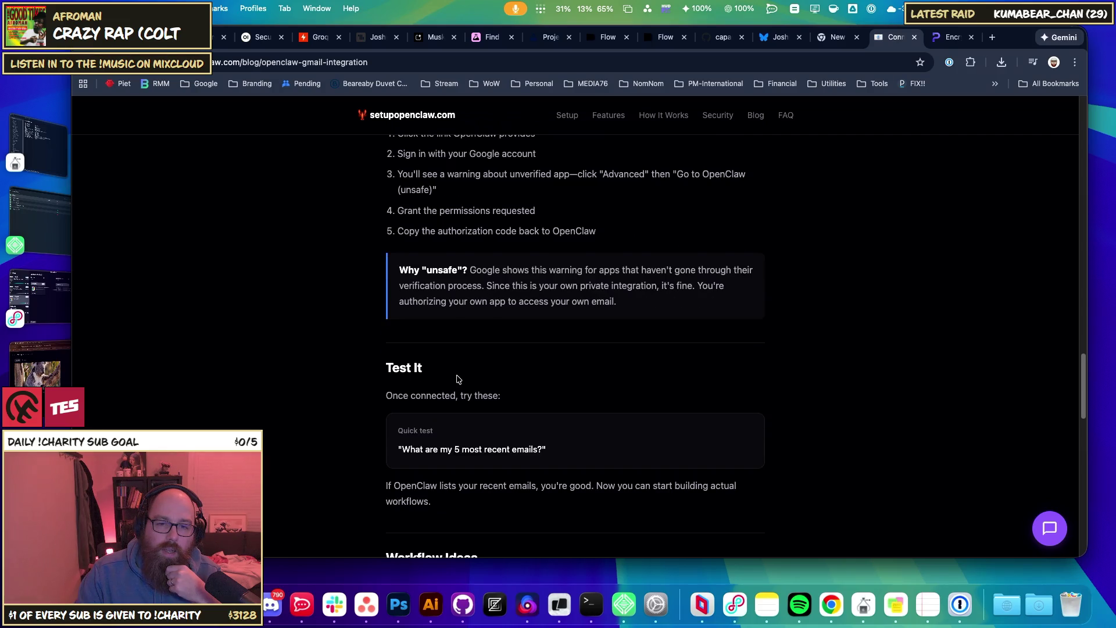
pyautogui.scroll(-2, 458, 379)
pyautogui.scroll(-4, 508, 418)
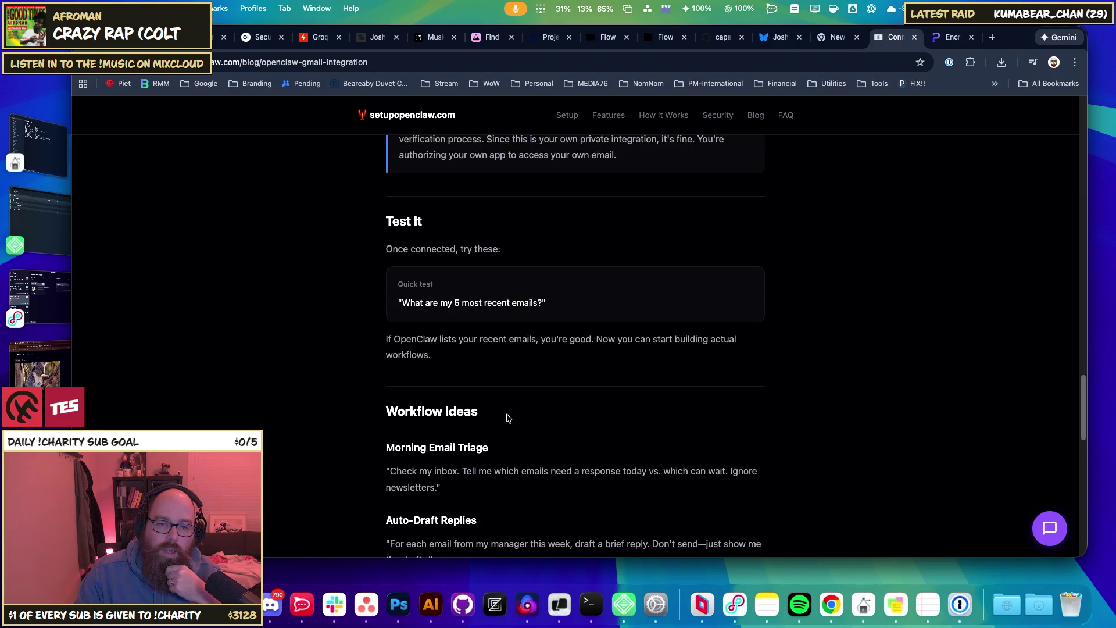
pyautogui.scroll(-5, 500, 415)
pyautogui.scroll(-4, 478, 355)
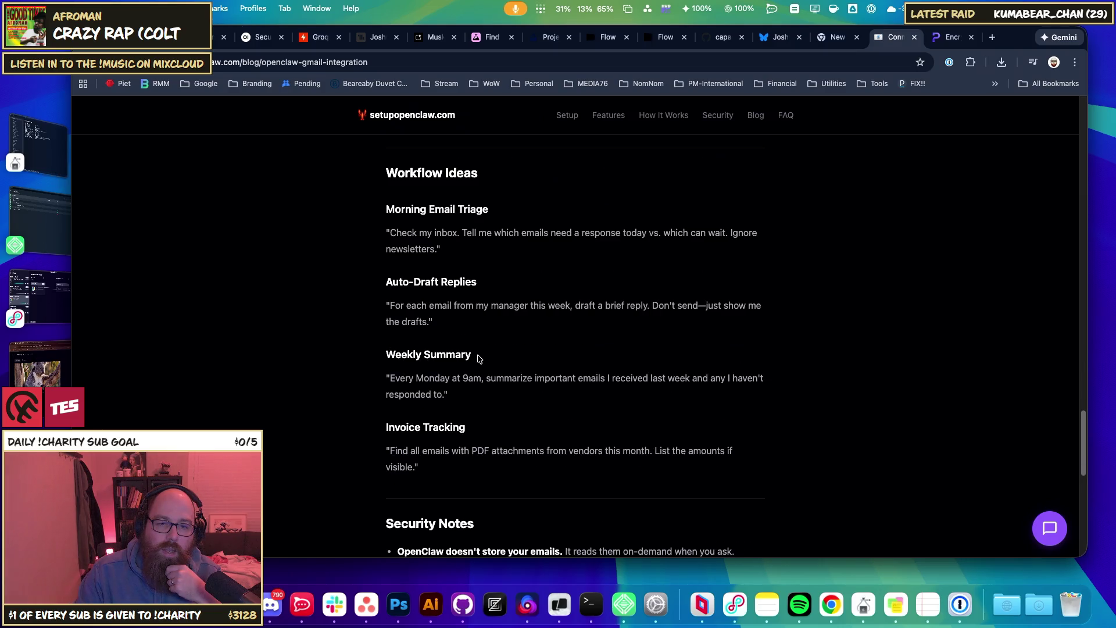
pyautogui.scroll(-7, 526, 366)
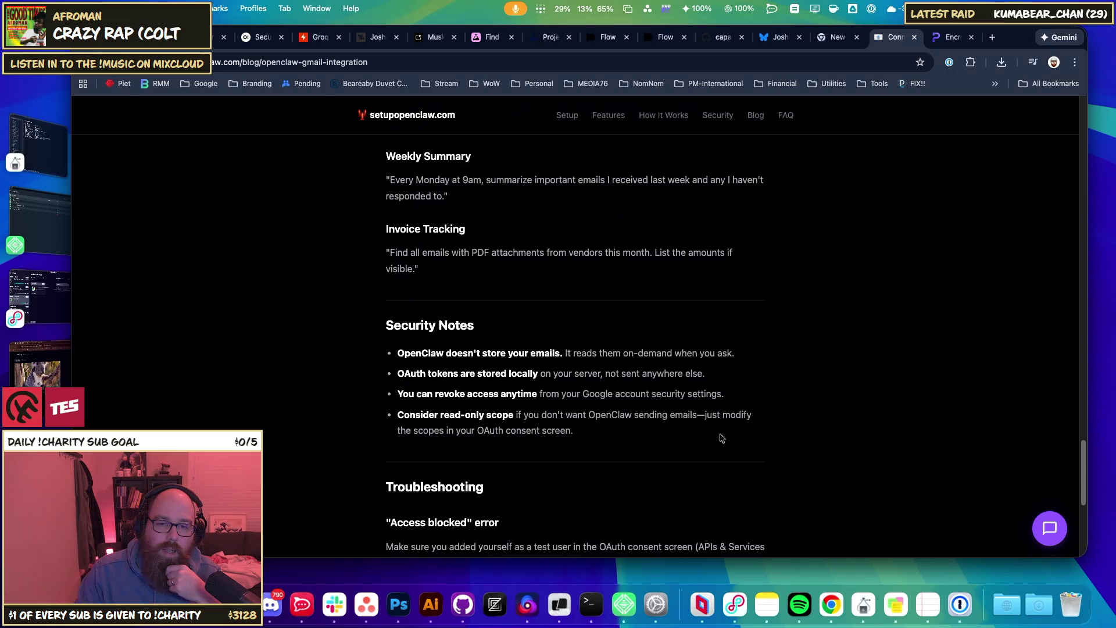
pyautogui.moveTo(414, 353); pyautogui.dragTo(486, 353)
pyautogui.click(419, 353)
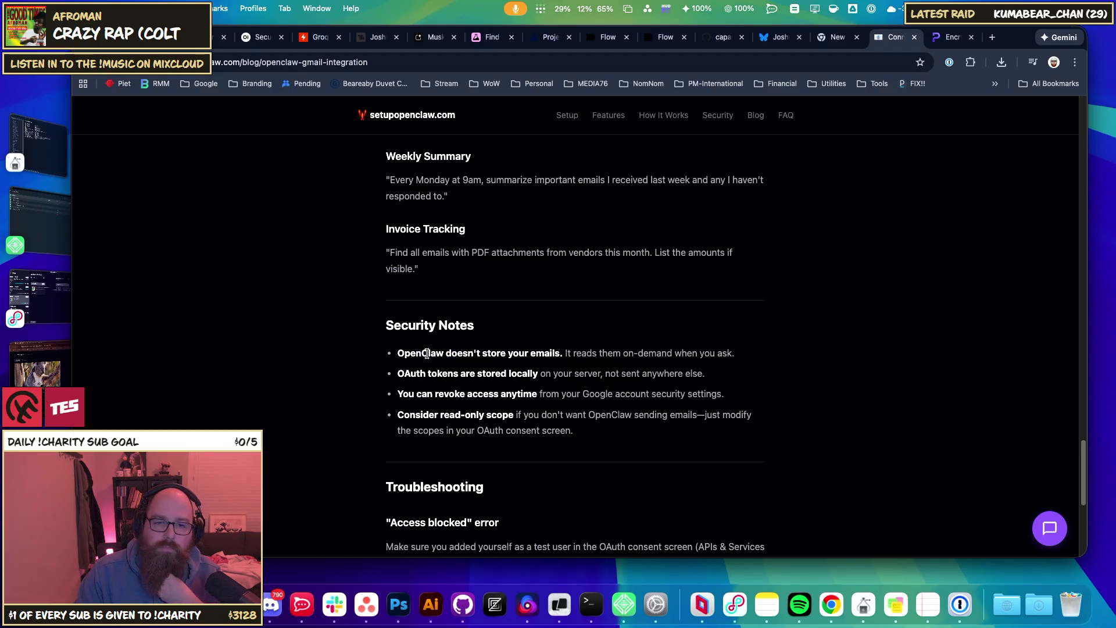
pyautogui.moveTo(439, 353); pyautogui.dragTo(678, 357)
pyautogui.click(546, 353)
pyautogui.click(706, 357)
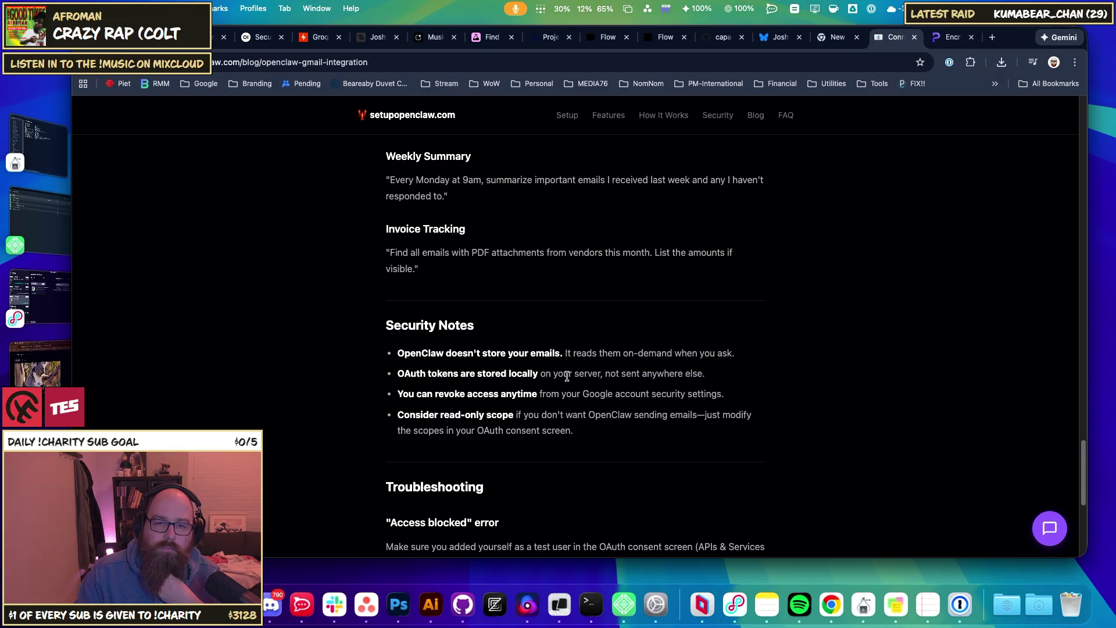
pyautogui.scroll(-2, 567, 377)
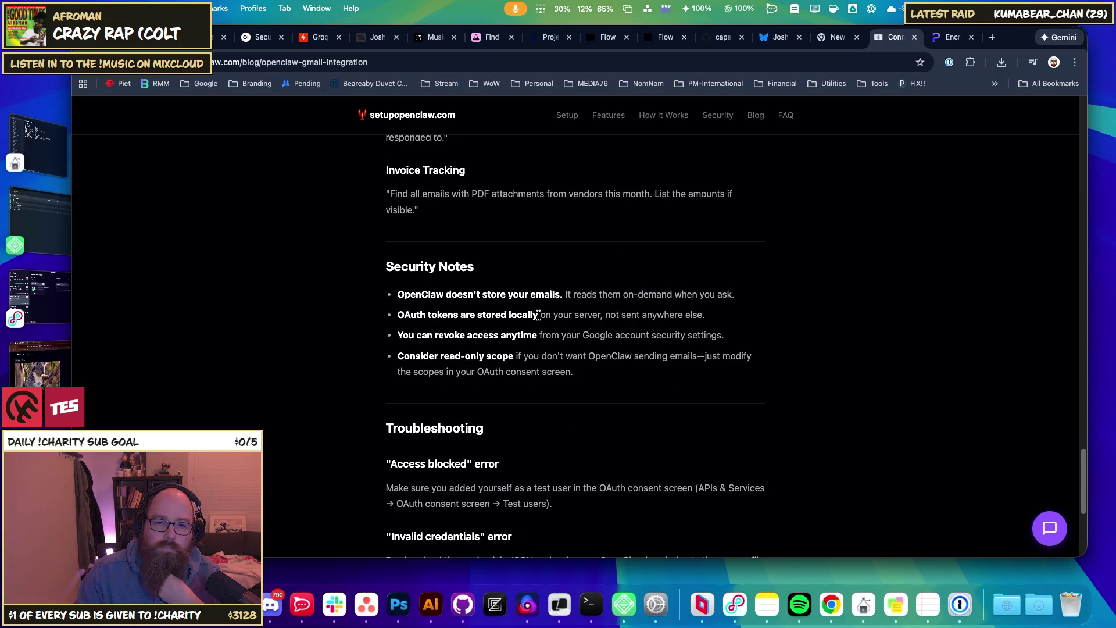
pyautogui.moveTo(657, 315)
pyautogui.mouseDown()
pyautogui.moveTo(600, 314)
pyautogui.moveTo(626, 314)
pyautogui.mouseUp()
pyautogui.click(633, 314)
pyautogui.scroll(-4, 523, 361)
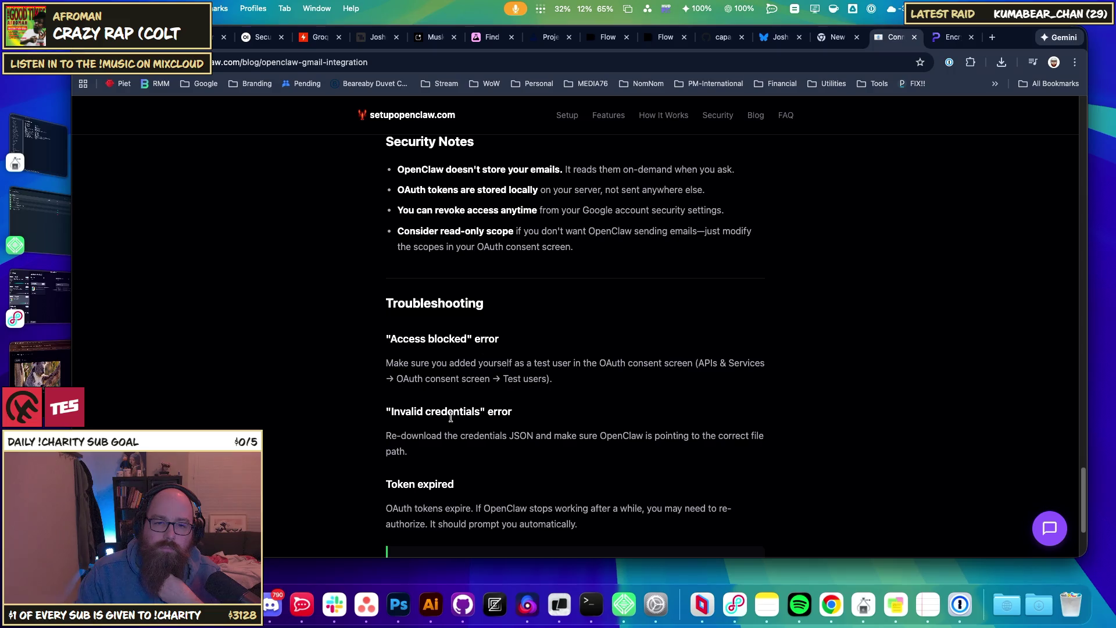
pyautogui.moveTo(410, 363); pyautogui.dragTo(625, 372)
pyautogui.click(675, 374)
pyautogui.tripleClick(486, 372)
pyautogui.click(418, 372)
pyautogui.scroll(-3, 444, 413)
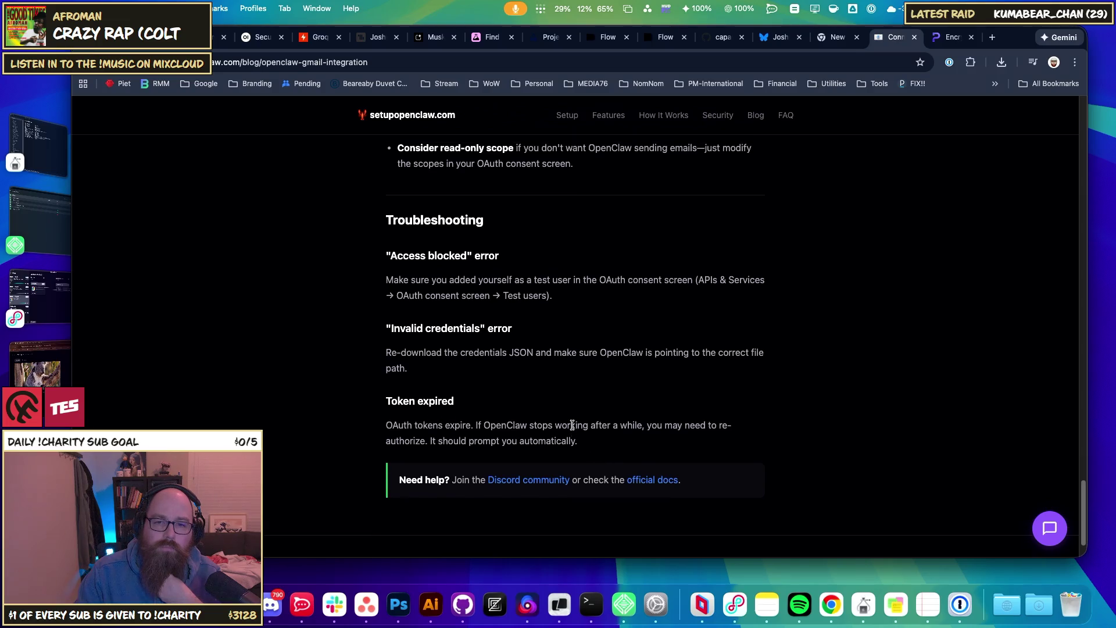
pyautogui.scroll(4, 572, 421)
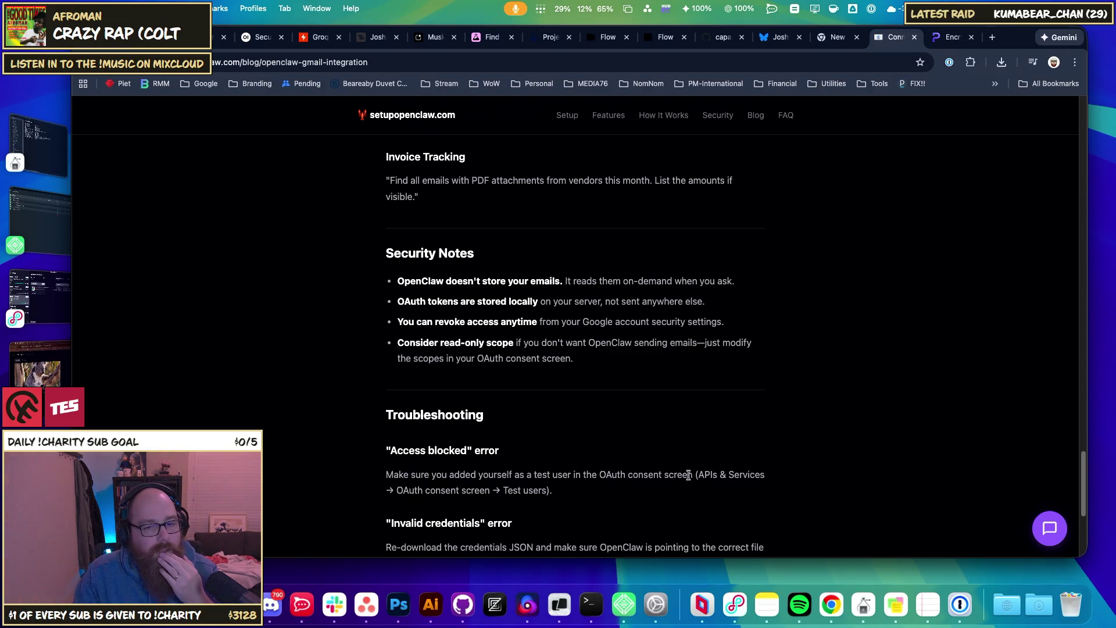
pyautogui.doubleClick(711, 475)
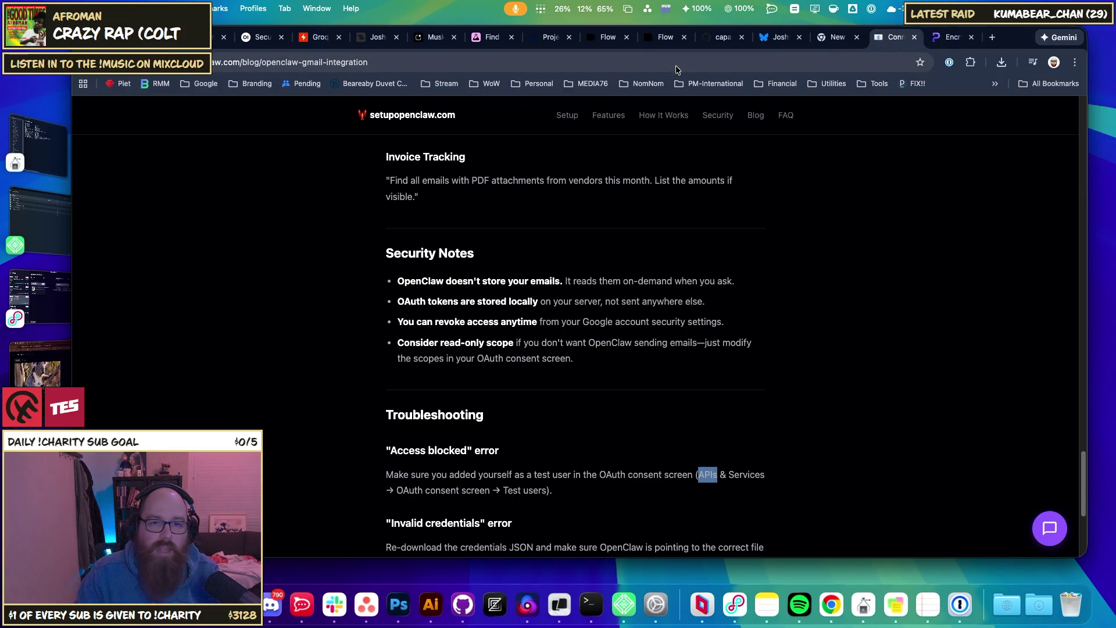
# In a new tab, search 'gmail api key' and open the Gmail API Overview result
pyautogui.click(993, 37)
pyautogui.write('gmail api')
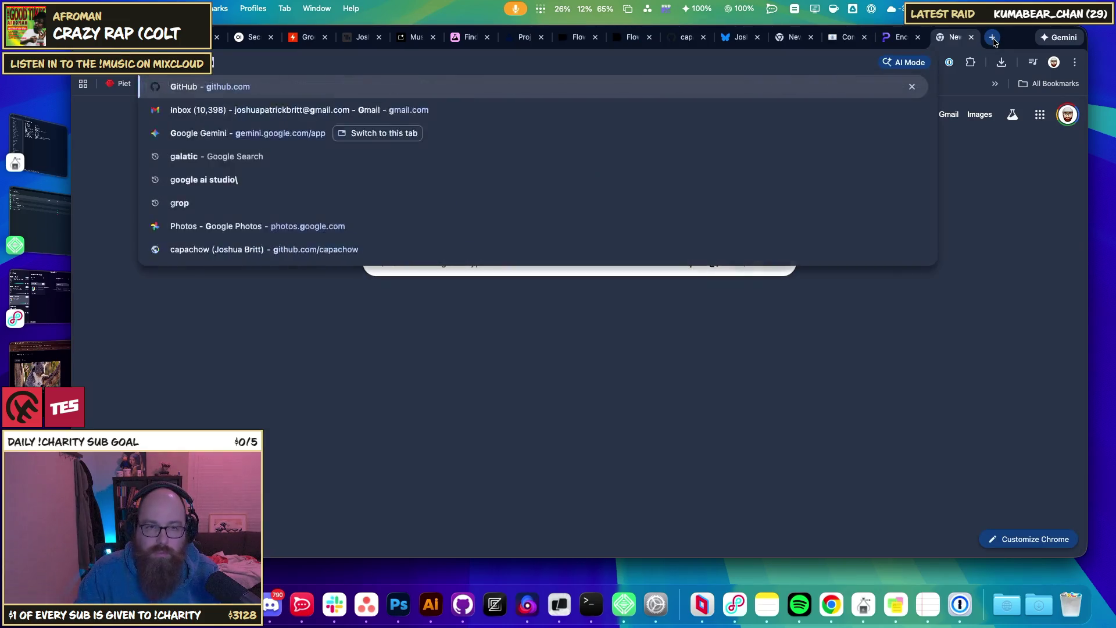
pyautogui.write(' key')
pyautogui.press('Return')
pyautogui.click(247, 225)
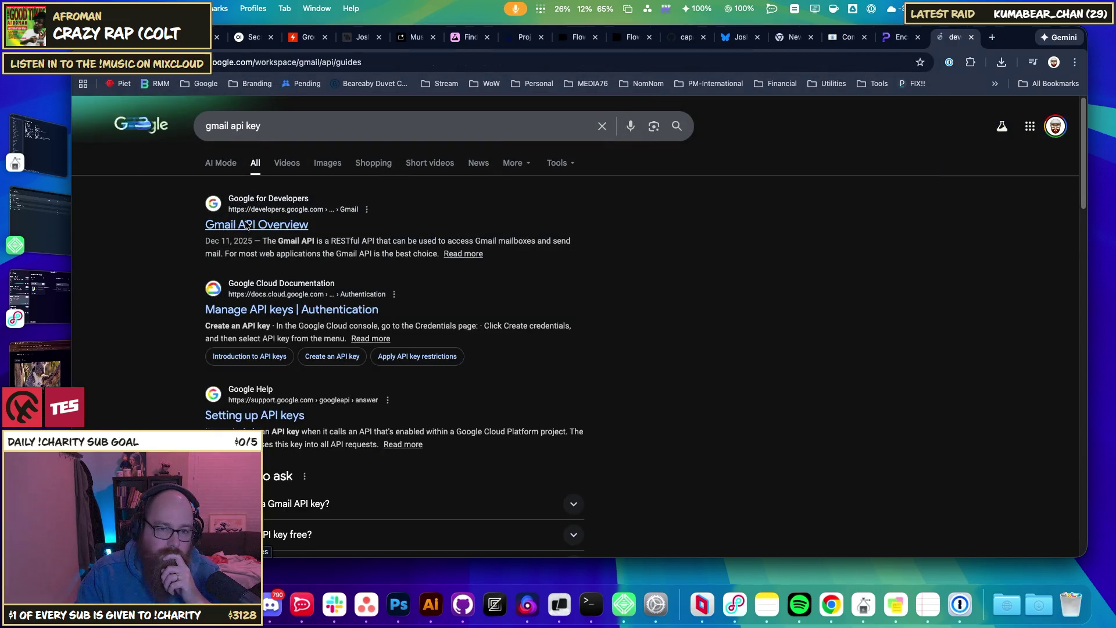
# Read through the Gmail API Overview page, highlighting the read-only mail extraction use case
pyautogui.moveTo(314, 331); pyautogui.dragTo(392, 331)
pyautogui.click(445, 333)
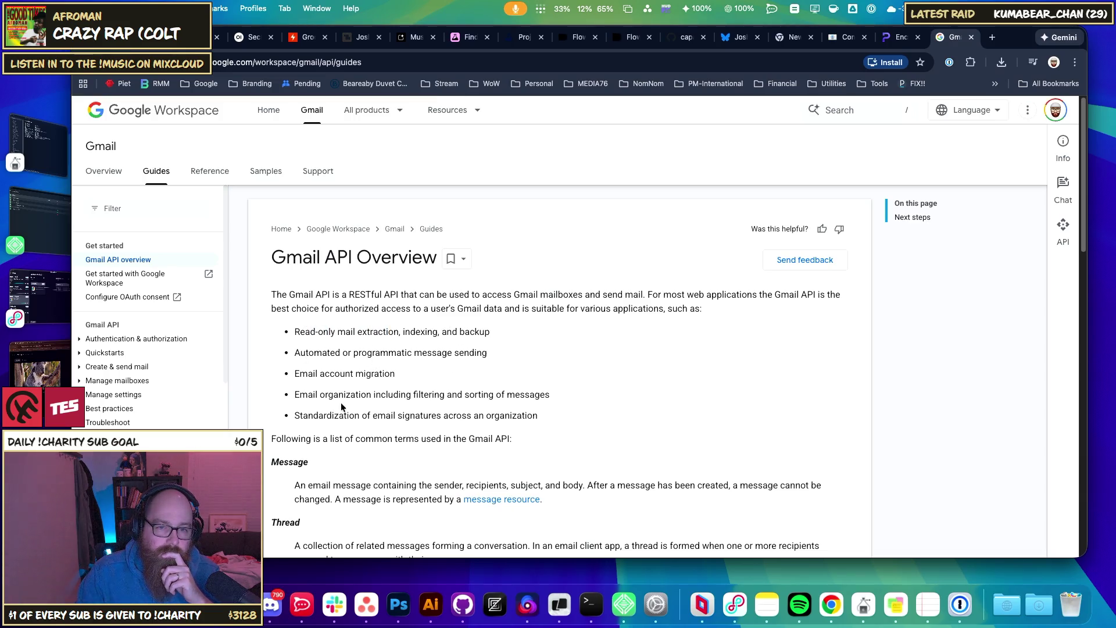
pyautogui.scroll(-1, 354, 385)
pyautogui.scroll(-10, 371, 386)
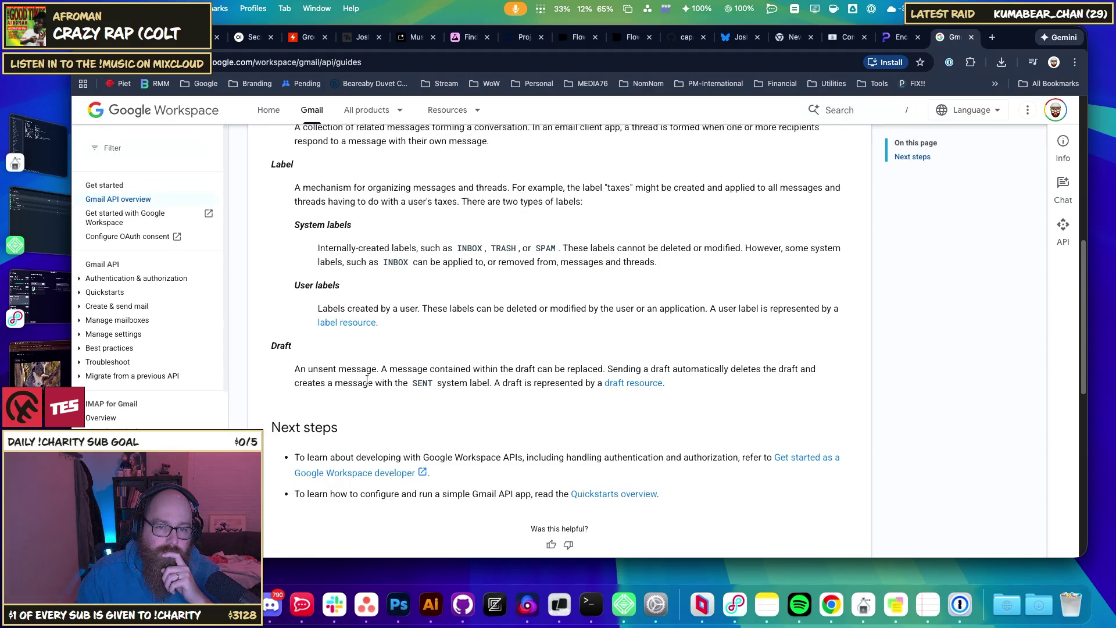
pyautogui.moveTo(379, 362); pyautogui.dragTo(296, 361)
pyautogui.click(430, 372)
pyautogui.scroll(-5, 435, 375)
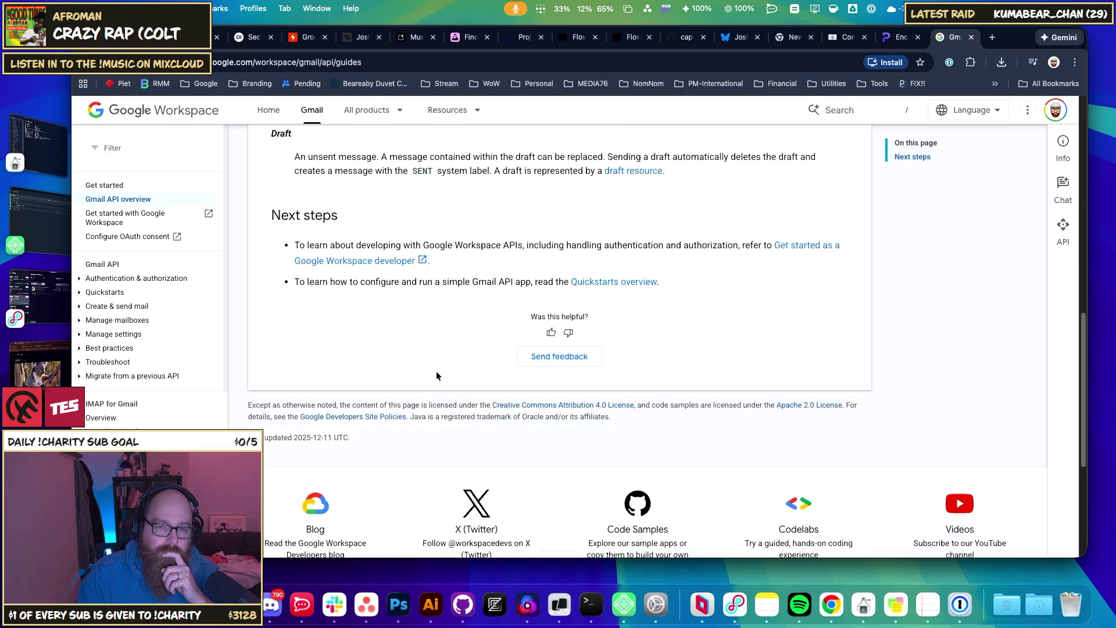
pyautogui.scroll(10, 435, 376)
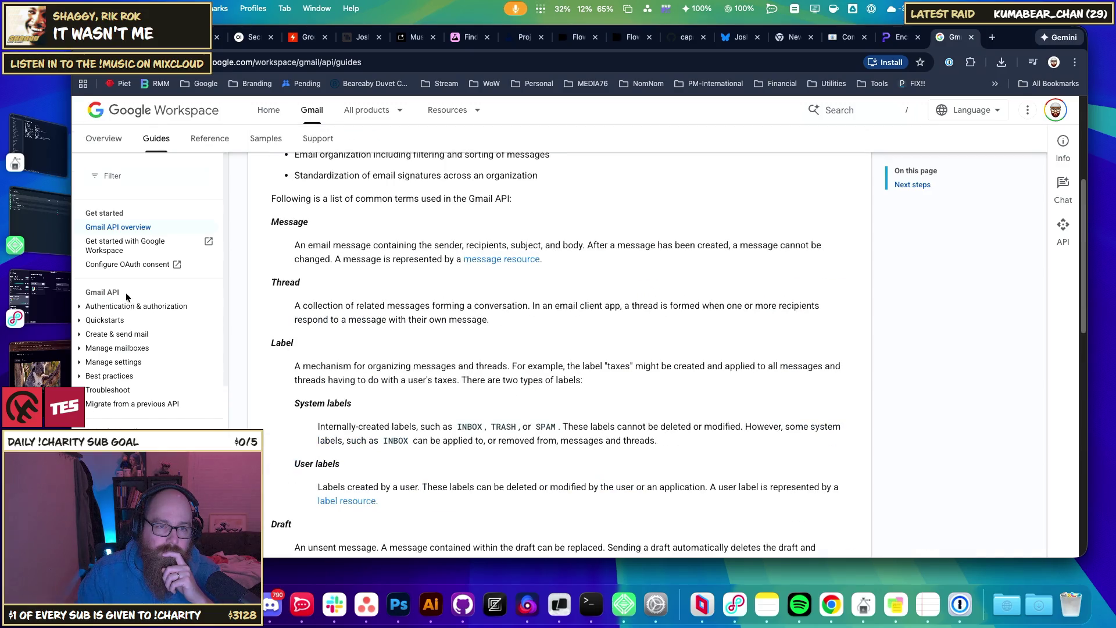
pyautogui.scroll(5, 371, 314)
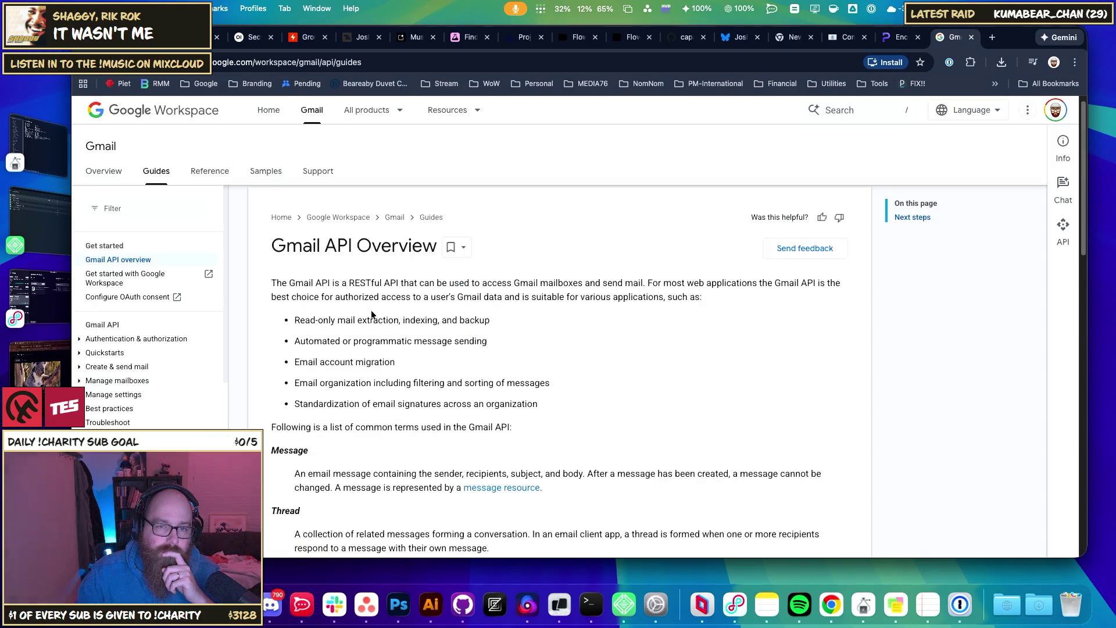
pyautogui.scroll(1, 371, 314)
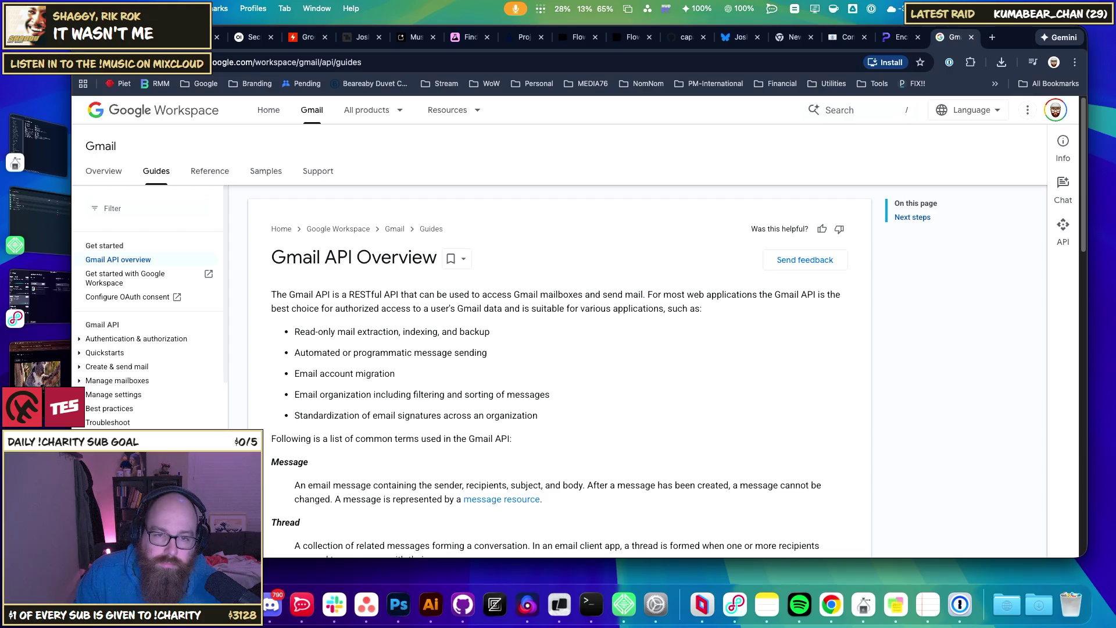
pyautogui.click(888, 42)
pyautogui.click(847, 39)
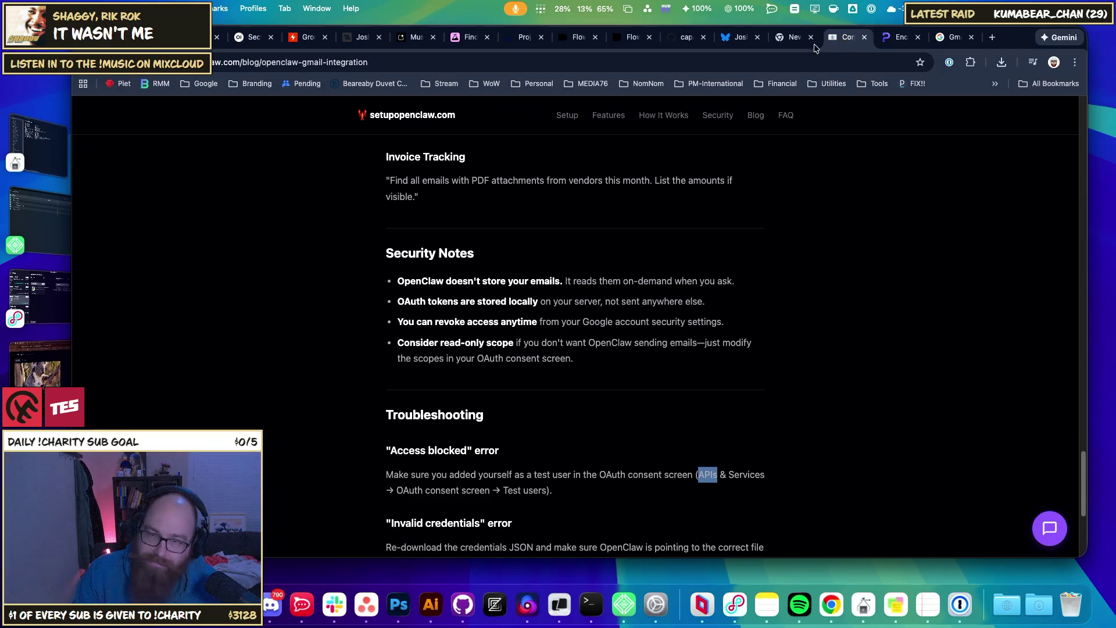
pyautogui.click(794, 40)
pyautogui.click(739, 39)
pyautogui.click(794, 39)
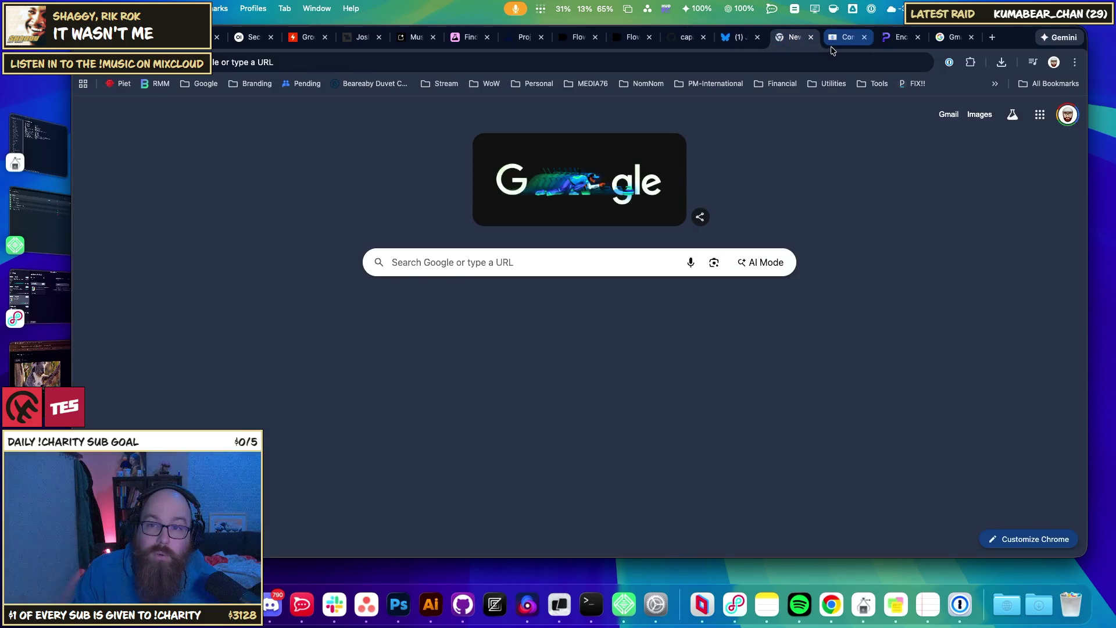
pyautogui.click(848, 40)
pyautogui.click(940, 42)
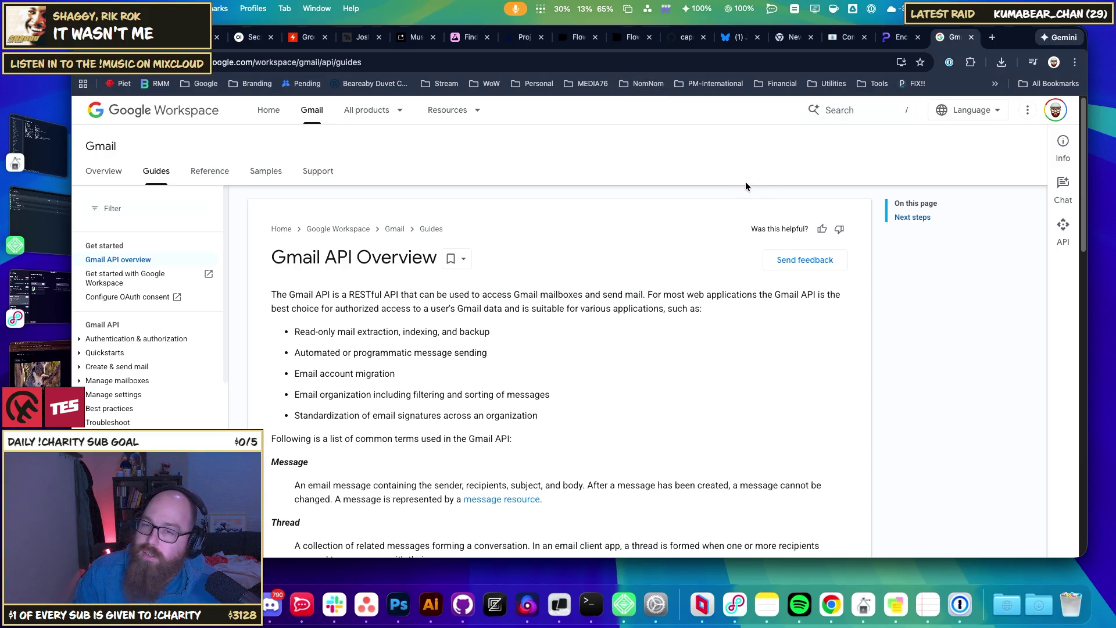
pyautogui.click(949, 61)
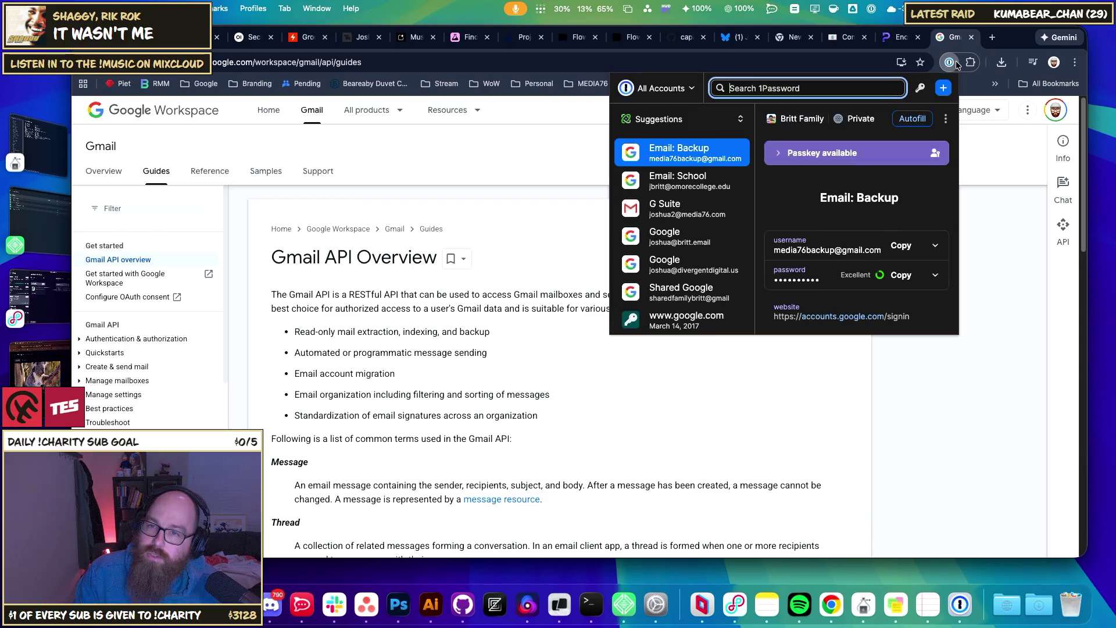
pyautogui.click(657, 88)
pyautogui.scroll(-1, 676, 267)
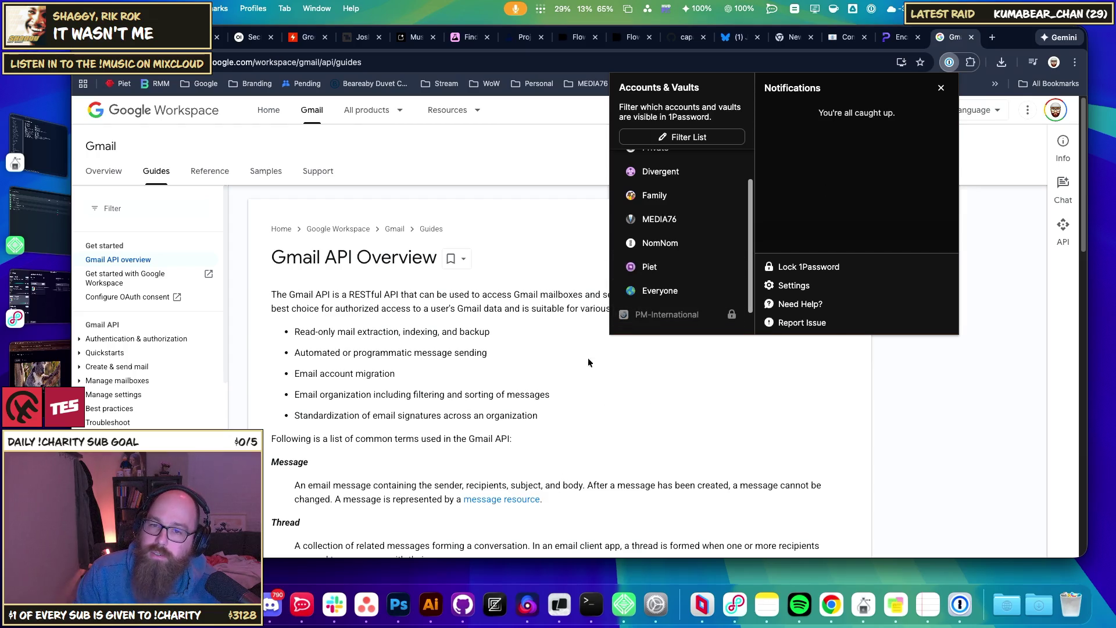
pyautogui.click(517, 368)
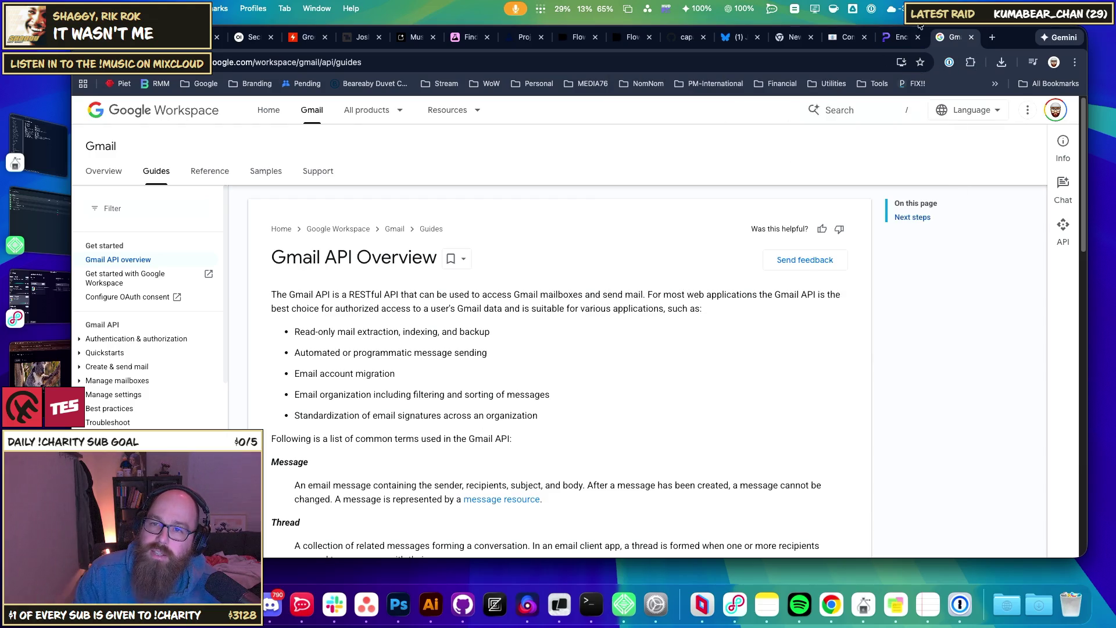
pyautogui.click(885, 42)
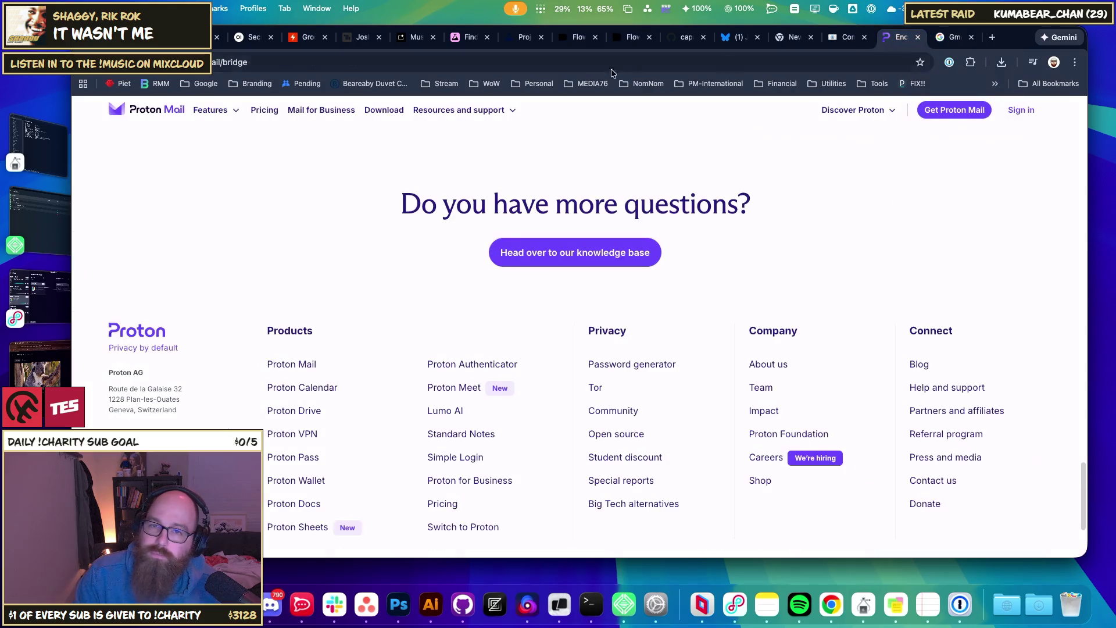
# Search 'proton mail api', glance at the Reddit thread, and return to the results
pyautogui.click(472, 60)
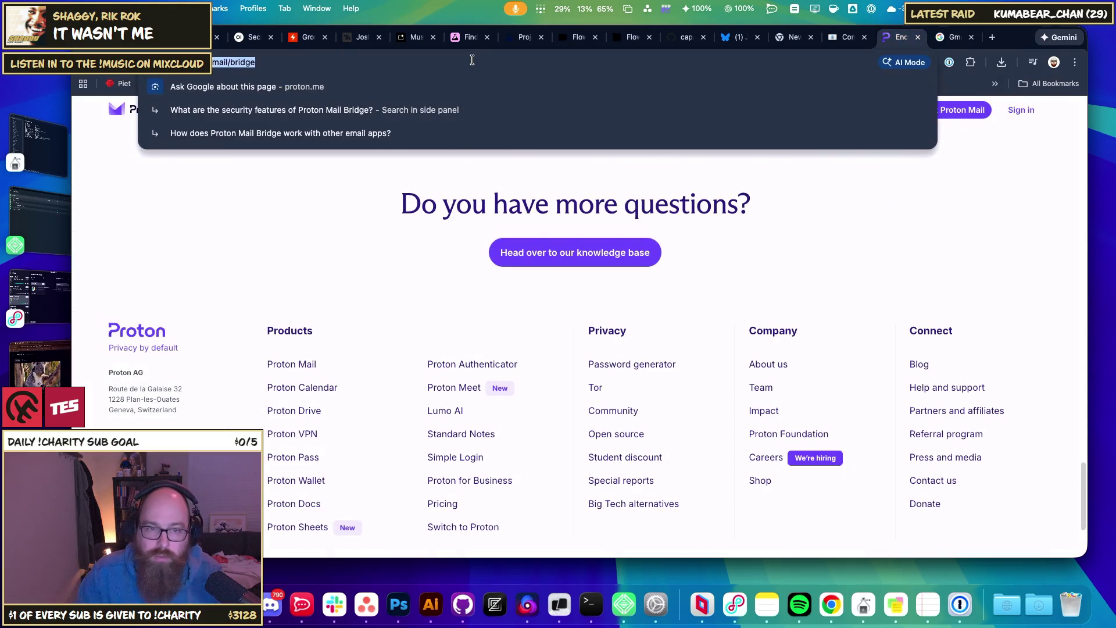
pyautogui.write('proton')
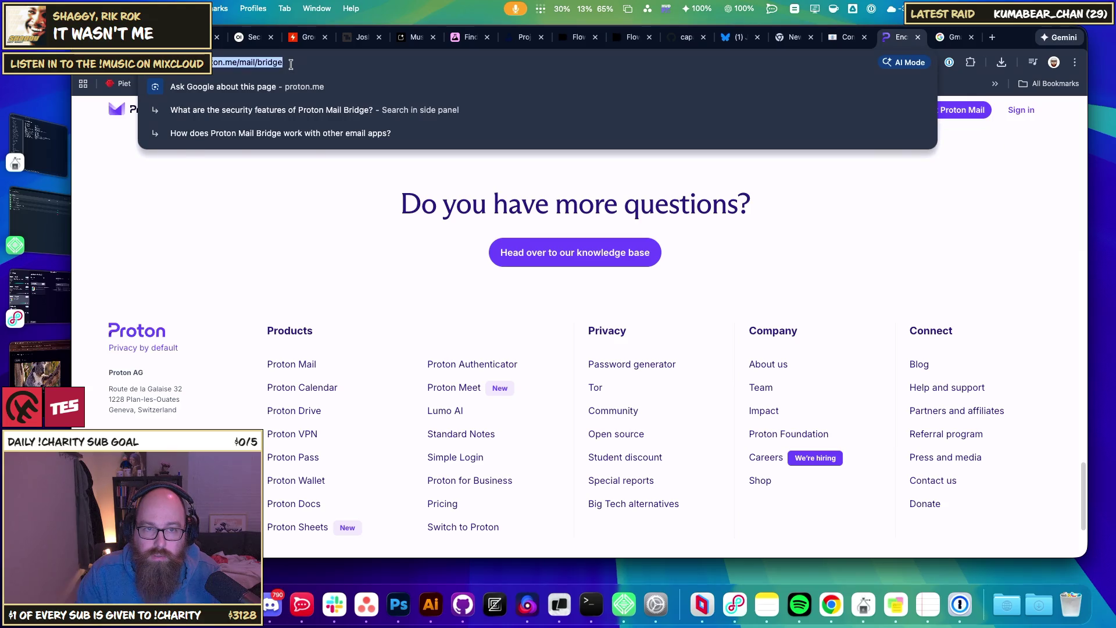
pyautogui.write(' mail')
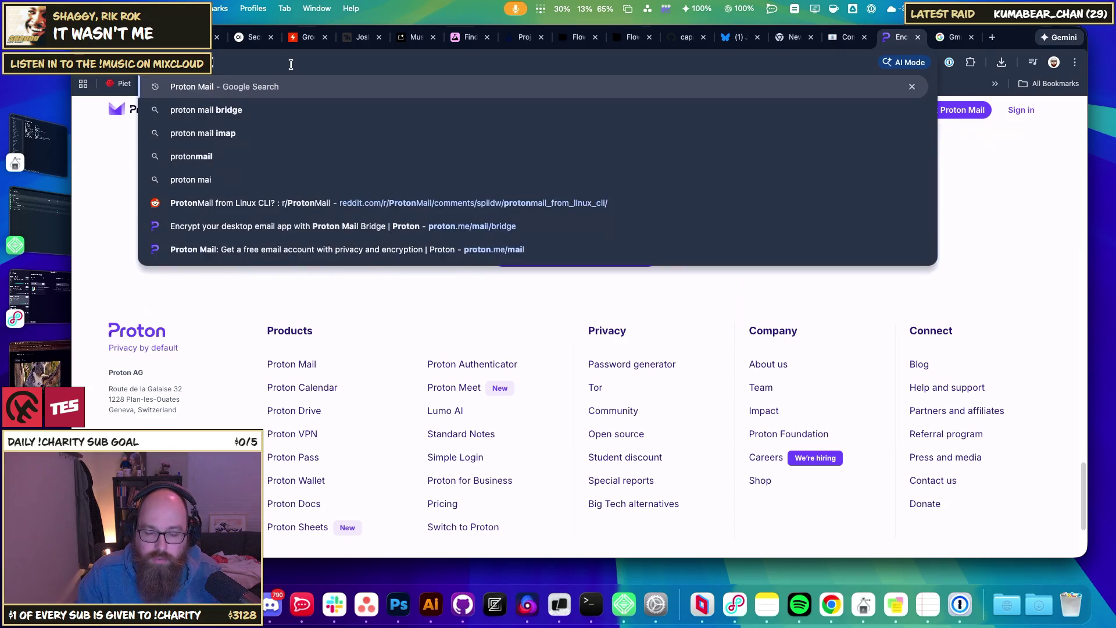
pyautogui.write(' api')
pyautogui.press('Return')
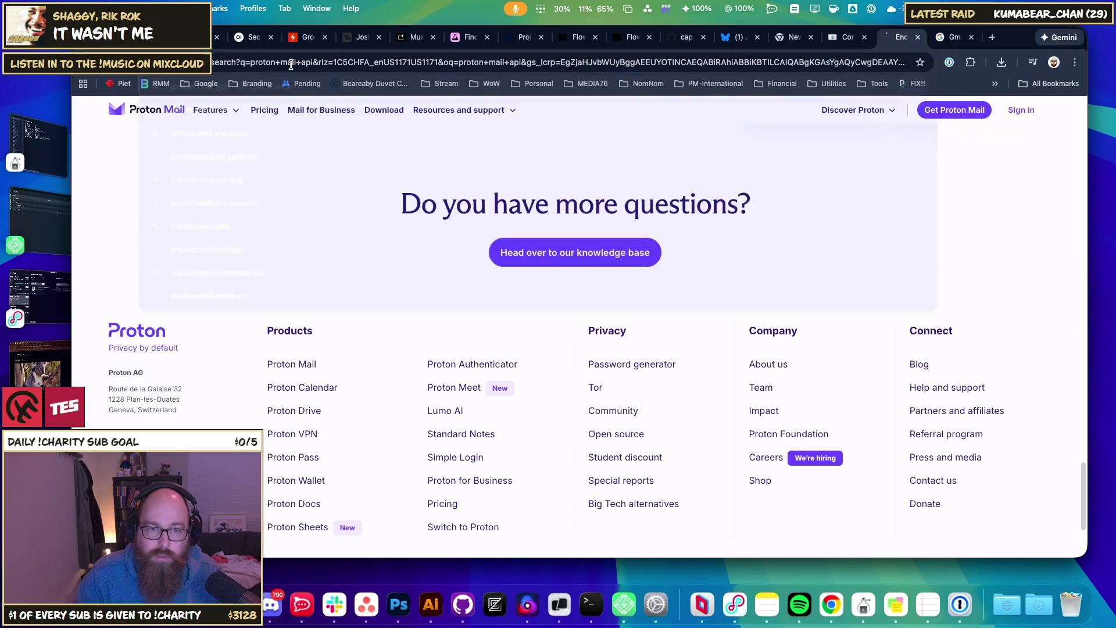
pyautogui.click(269, 491)
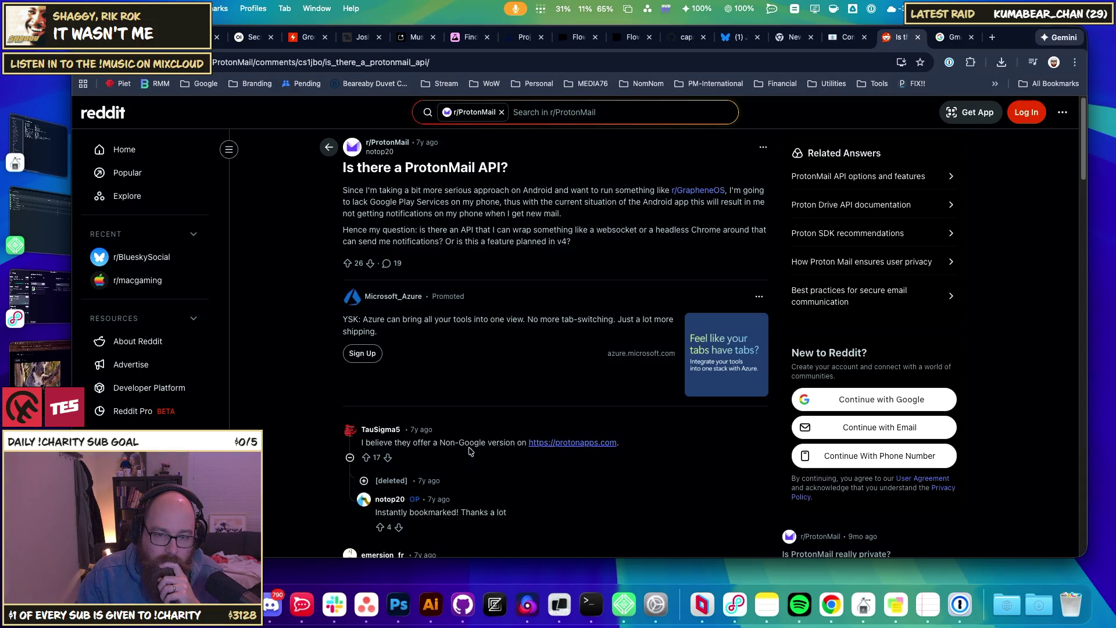
pyautogui.scroll(-3, 430, 444)
pyautogui.press('super+Left')
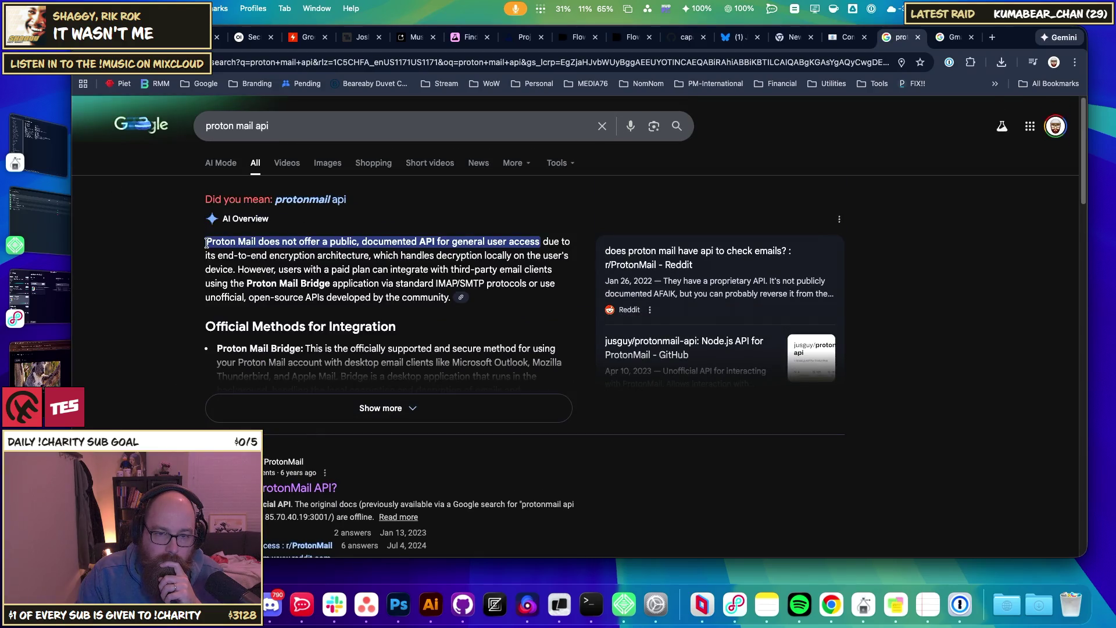
# Highlight the overview's claims about no public API, end-to-end encryption and Proton Mail Bridge
pyautogui.moveTo(280, 242); pyautogui.dragTo(514, 241)
pyautogui.click(457, 238)
pyautogui.click(561, 262)
pyautogui.moveTo(228, 256)
pyautogui.mouseDown()
pyautogui.moveTo(509, 260)
pyautogui.moveTo(291, 269)
pyautogui.moveTo(413, 286)
pyautogui.moveTo(524, 279)
pyautogui.mouseUp()
pyautogui.click(332, 271)
pyautogui.click(526, 279)
pyautogui.scroll(-1, 282, 304)
pyautogui.scroll(-5, 283, 304)
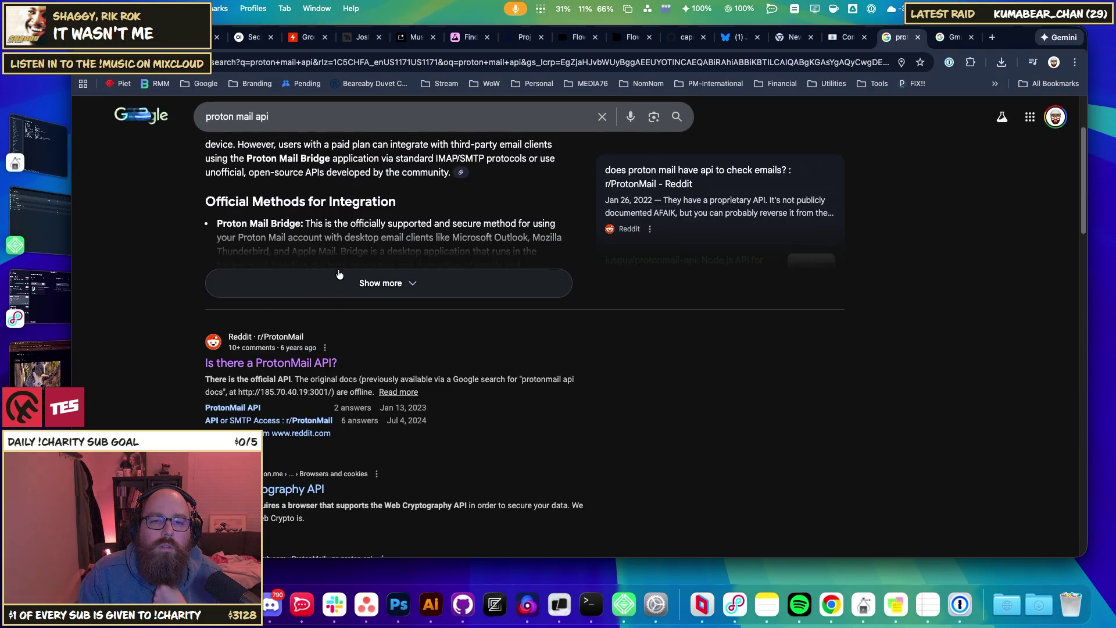
# Expand the AI Overview and highlight the desktop clients, Public Key Server and non-Proton users passages
pyautogui.click(323, 283)
pyautogui.moveTo(317, 228); pyautogui.dragTo(447, 236)
pyautogui.click(443, 258)
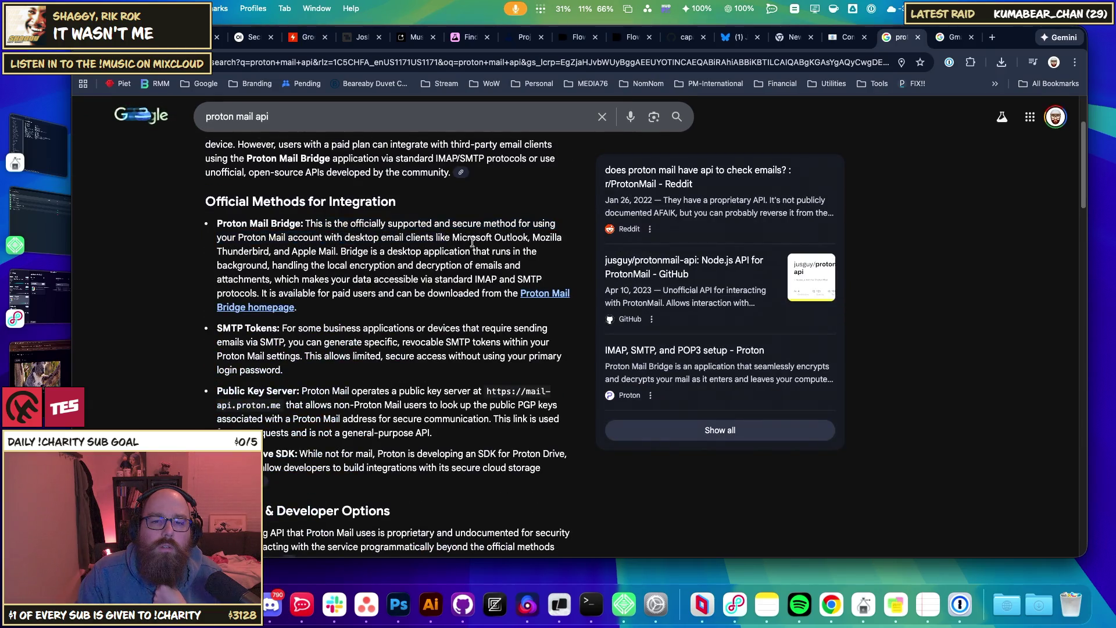
pyautogui.moveTo(345, 238)
pyautogui.mouseDown()
pyautogui.moveTo(466, 240)
pyautogui.moveTo(435, 253)
pyautogui.moveTo(352, 253)
pyautogui.mouseUp()
pyautogui.click(360, 357)
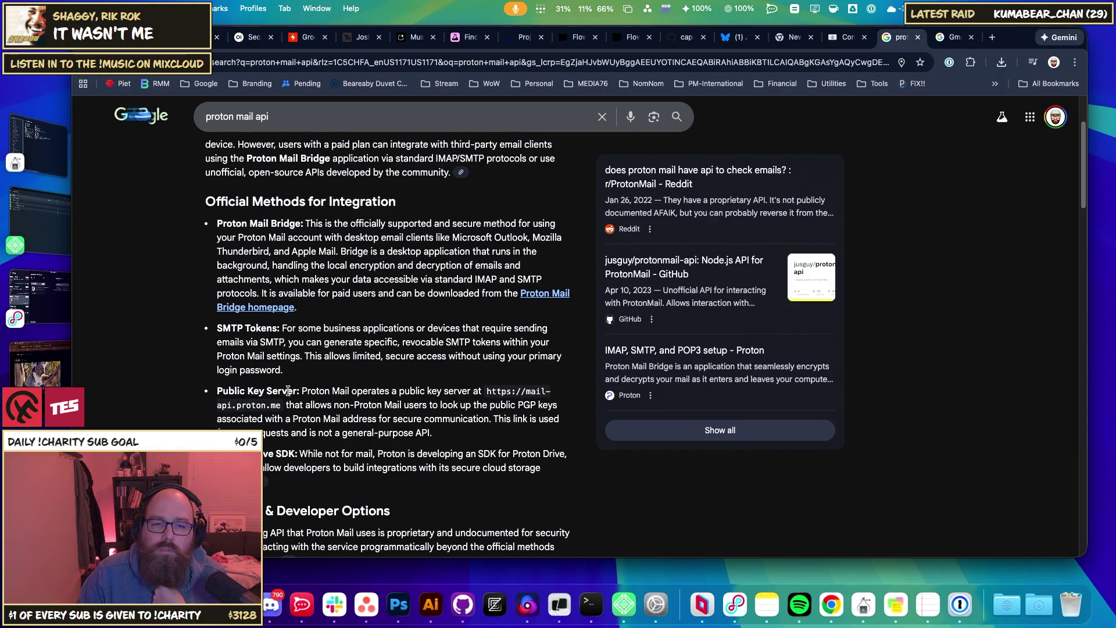
pyautogui.moveTo(256, 390)
pyautogui.mouseDown()
pyautogui.moveTo(448, 391)
pyautogui.moveTo(343, 391)
pyautogui.moveTo(319, 407)
pyautogui.moveTo(325, 420)
pyautogui.moveTo(317, 407)
pyautogui.moveTo(400, 409)
pyautogui.moveTo(304, 405)
pyautogui.mouseUp()
pyautogui.click(476, 391)
pyautogui.click(337, 392)
pyautogui.moveTo(457, 405); pyautogui.dragTo(319, 405)
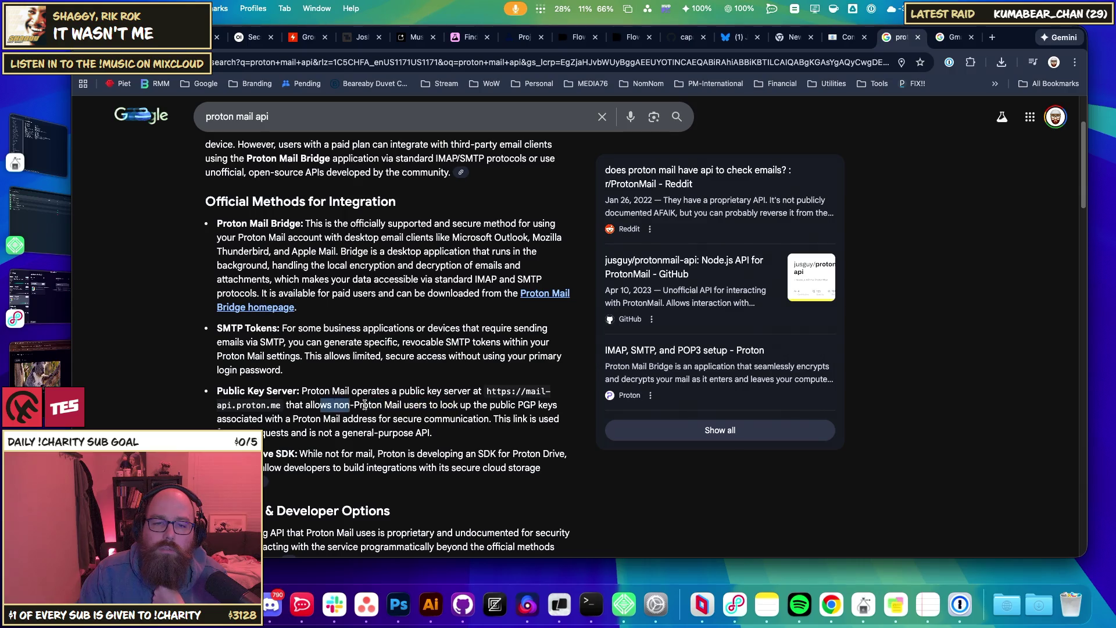
pyautogui.moveTo(474, 405)
pyautogui.mouseDown()
pyautogui.moveTo(363, 405)
pyautogui.moveTo(420, 407)
pyautogui.mouseUp()
pyautogui.click(427, 407)
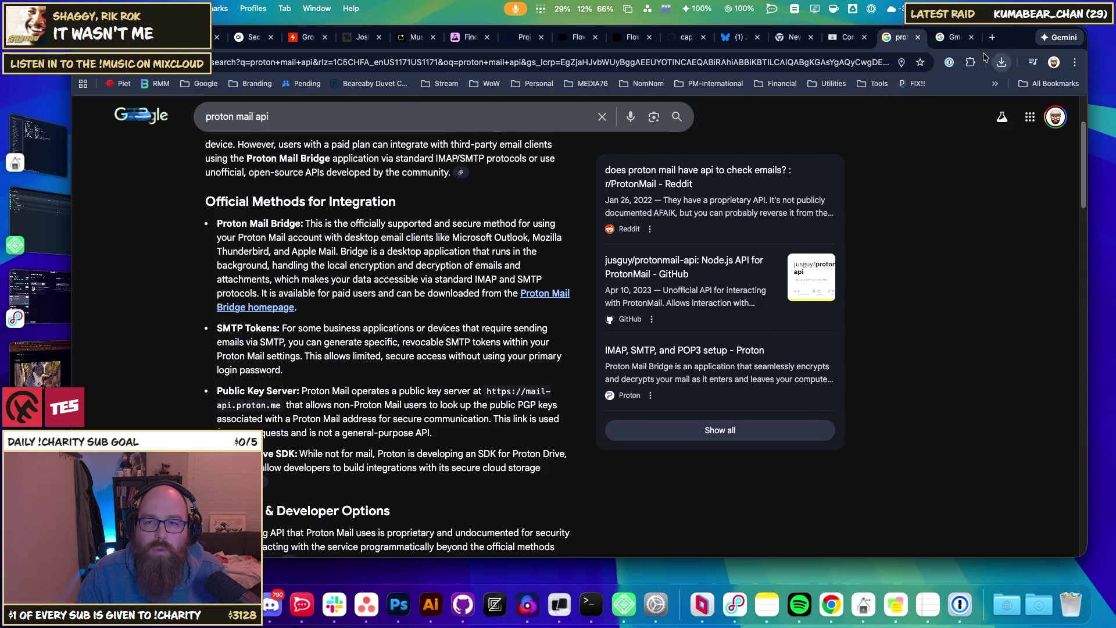
pyautogui.click(949, 62)
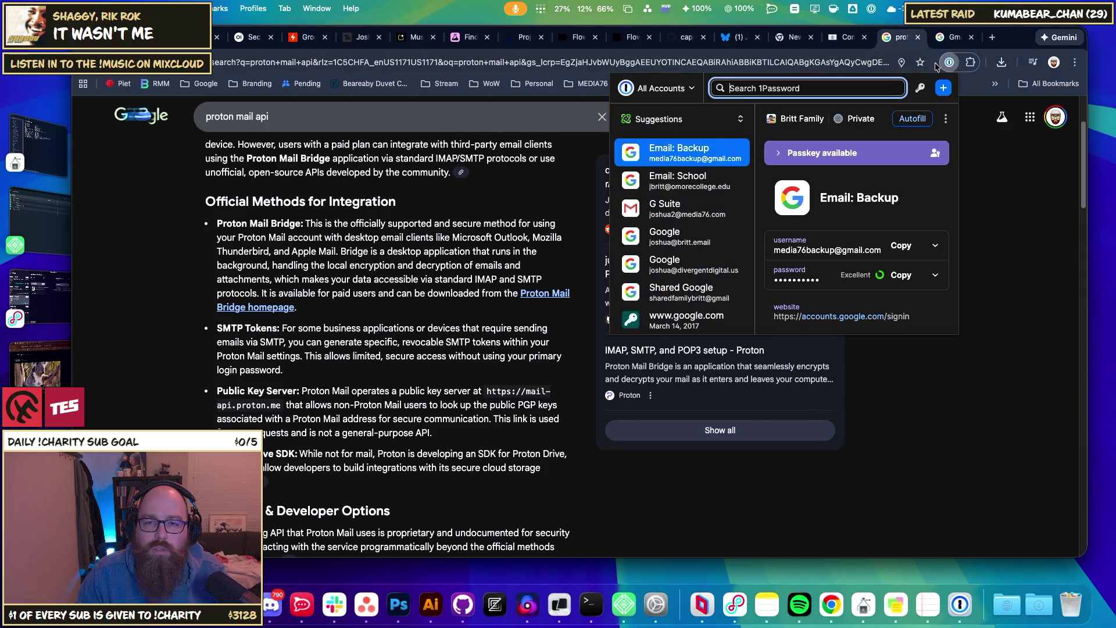
pyautogui.click(660, 93)
pyautogui.scroll(-1, 669, 285)
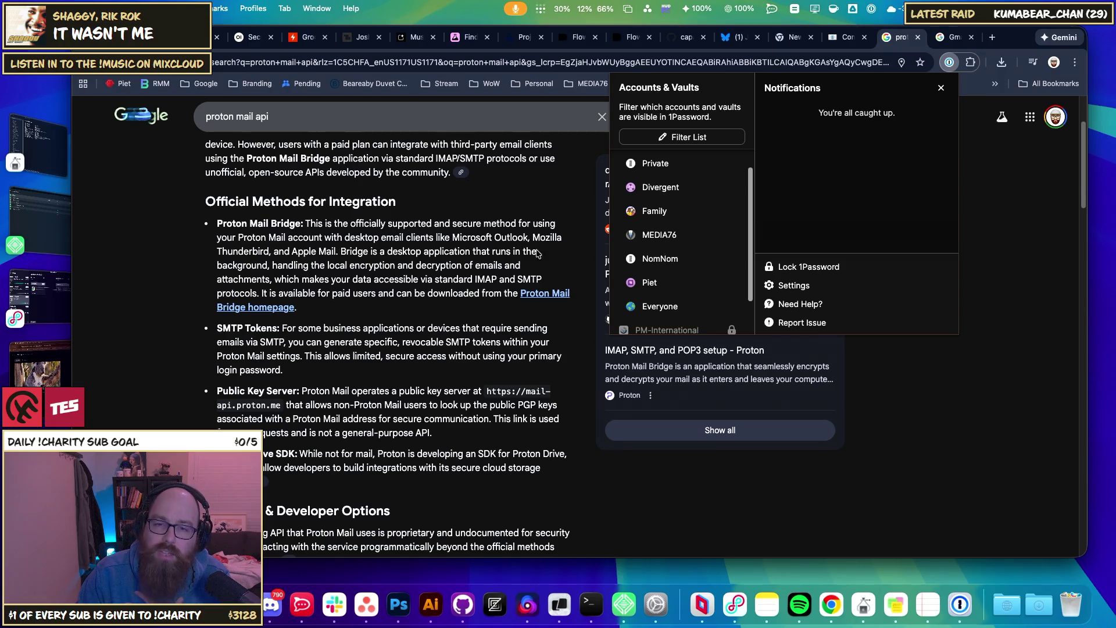
pyautogui.click(688, 287)
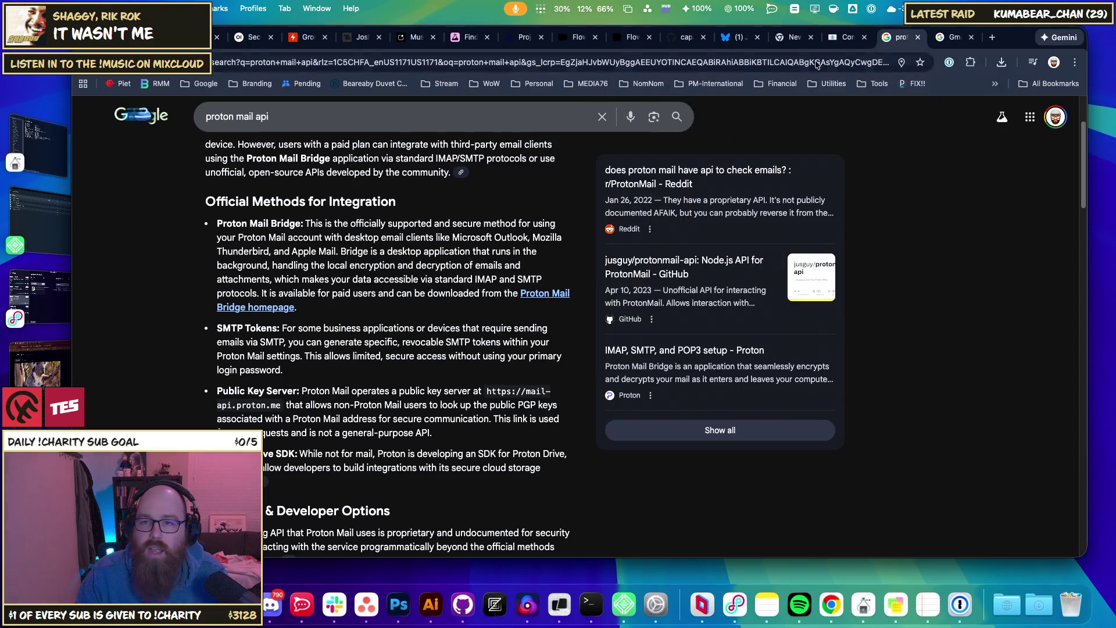
pyautogui.click(523, 62)
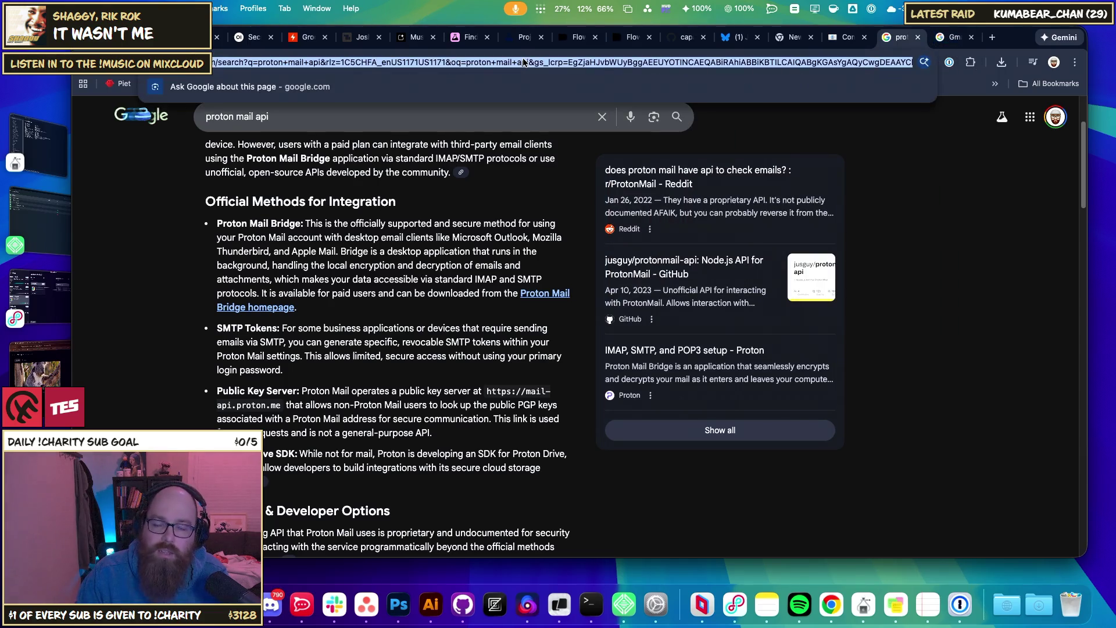
# Search Google for 'does 1password cli use api keys or auth?'
pyautogui.write('does 1pass')
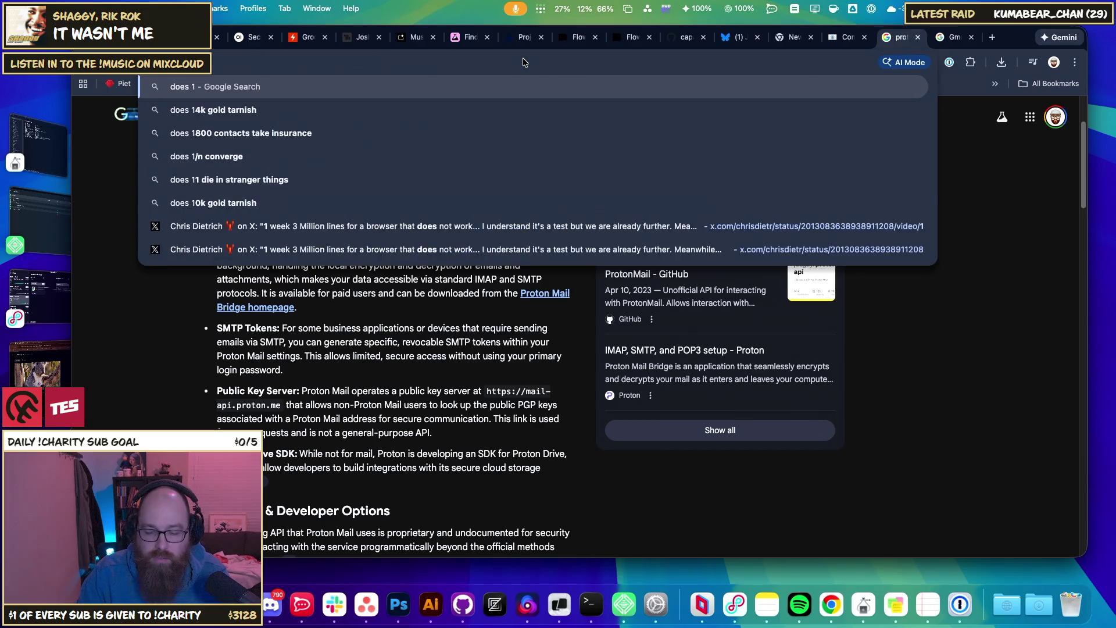
pyautogui.write('word cli use api ')
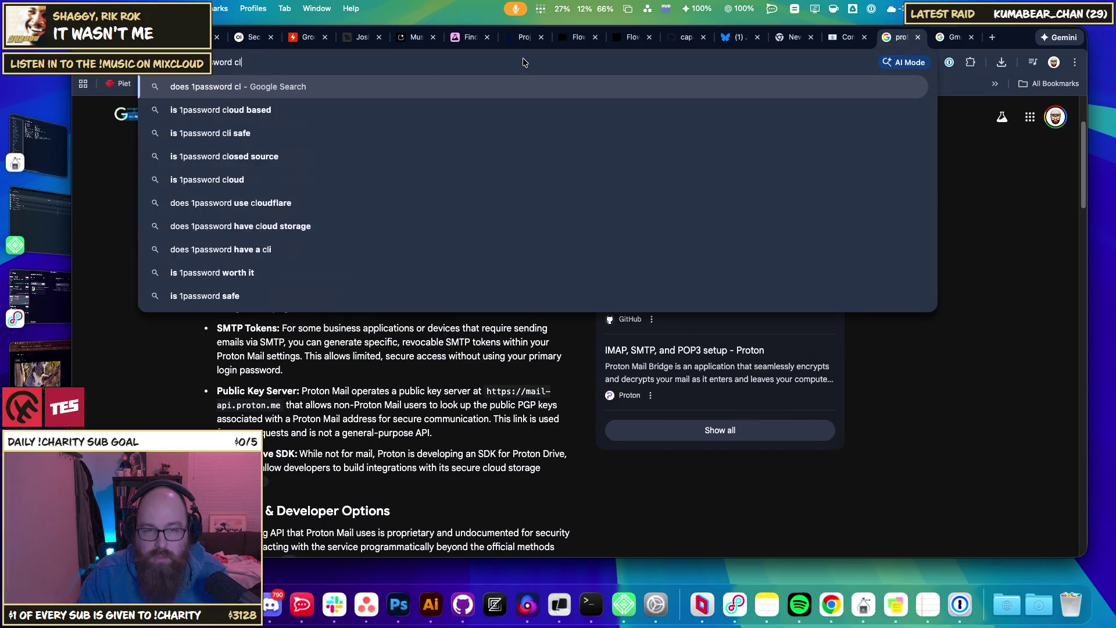
pyautogui.write('keys or auit')
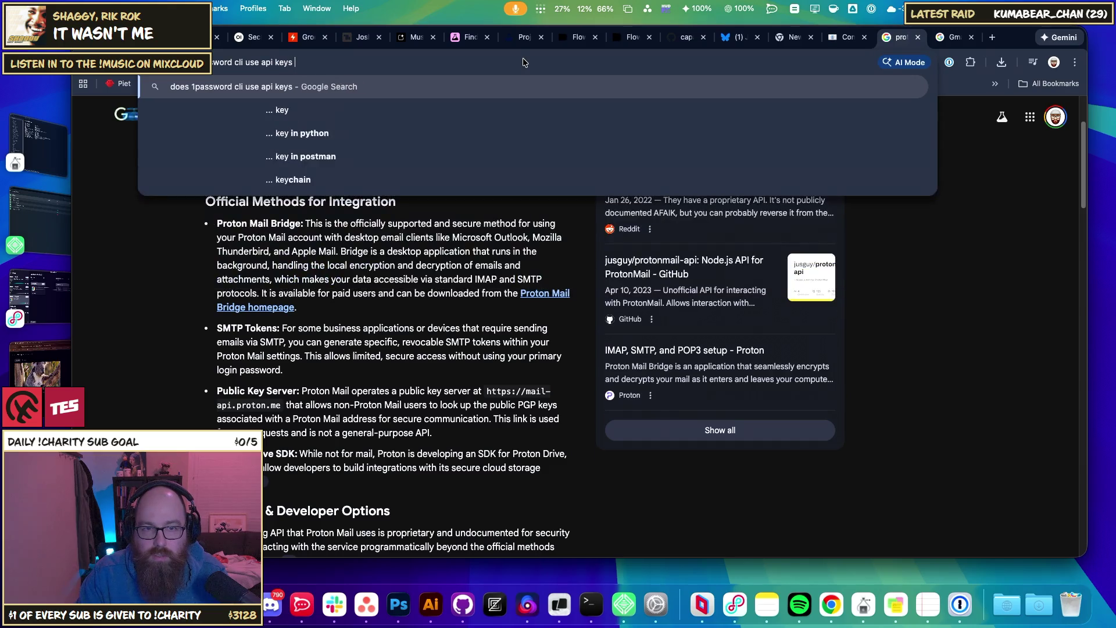
pyautogui.press('BackSpace')
pyautogui.press('BackSpace')
pyautogui.press('BackSpace')
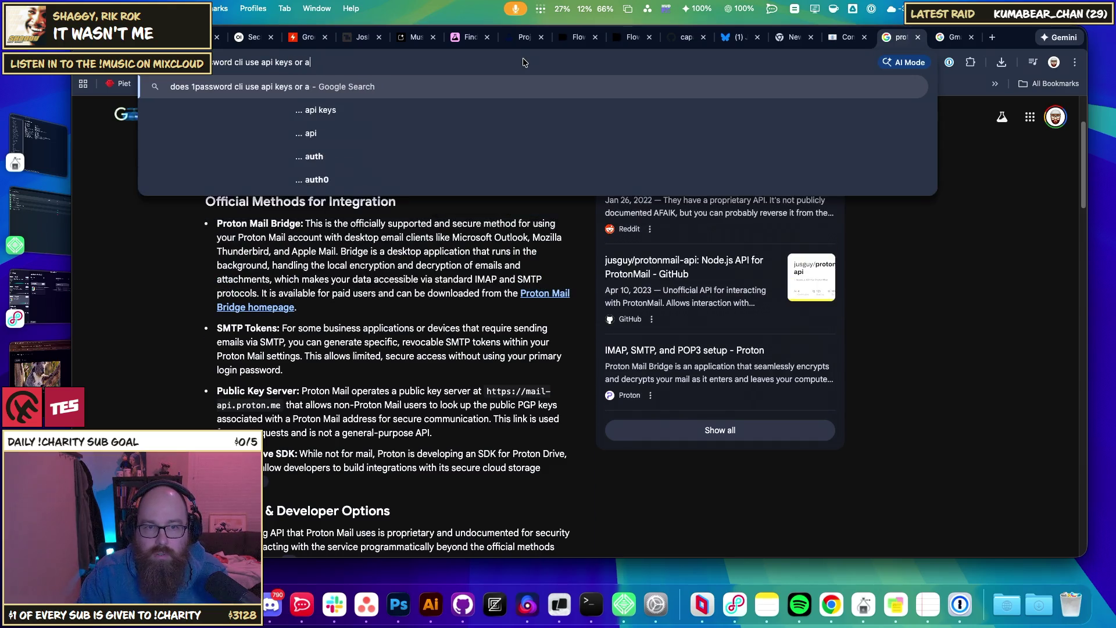
pyautogui.write('uth?')
pyautogui.press('Return')
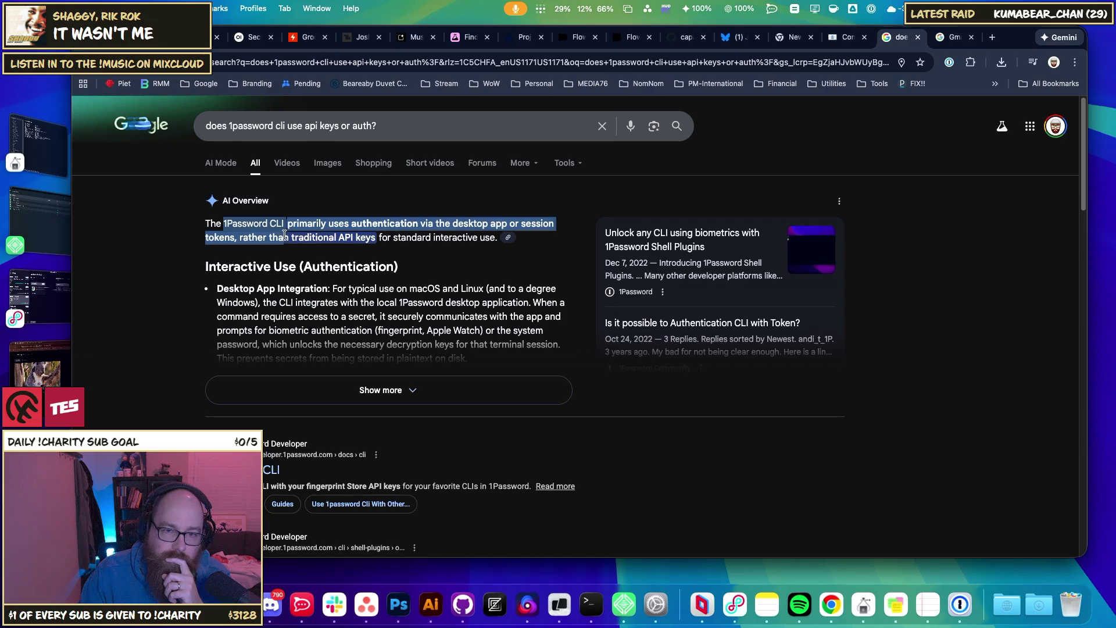
# Expand the AI Overview on CLI authentication and open the 1Password extension popup
pyautogui.moveTo(462, 239); pyautogui.dragTo(366, 235)
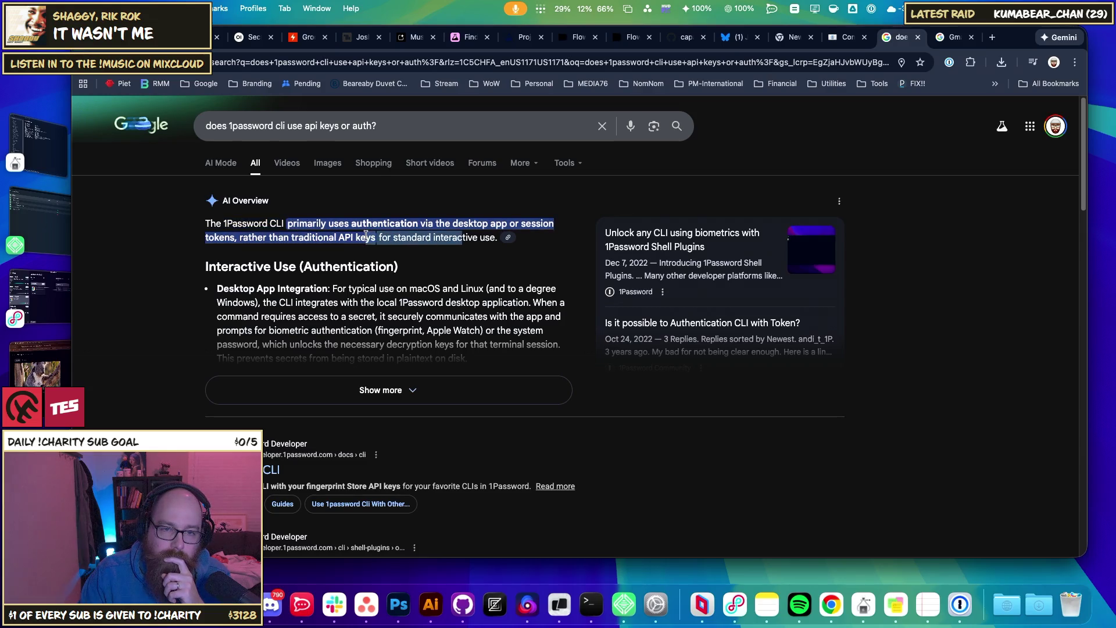
pyautogui.click(308, 232)
pyautogui.click(372, 390)
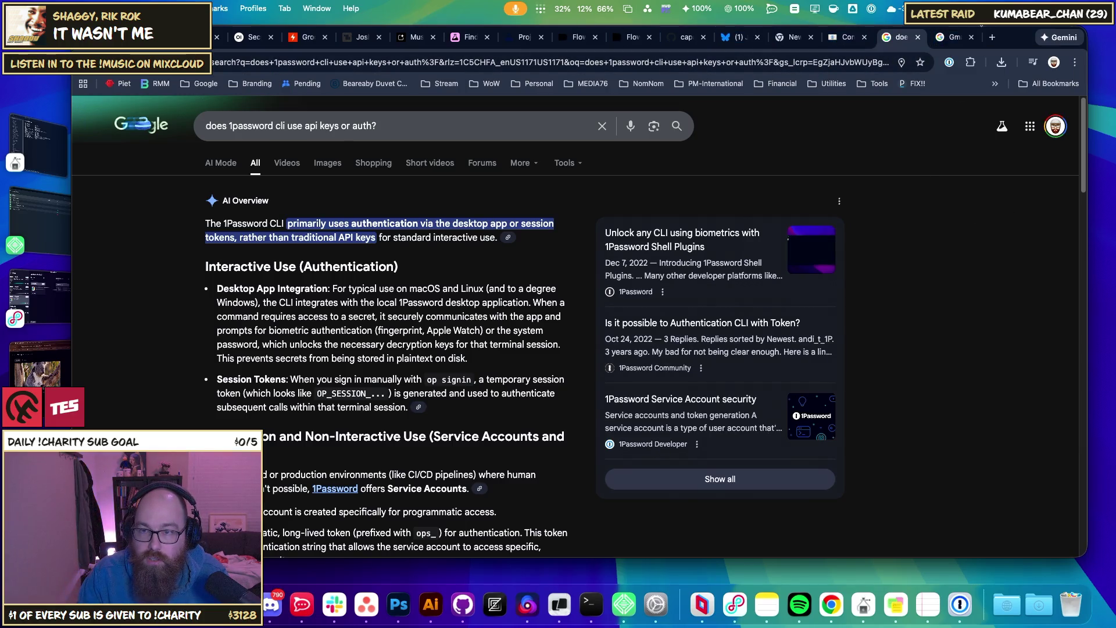
pyautogui.click(949, 62)
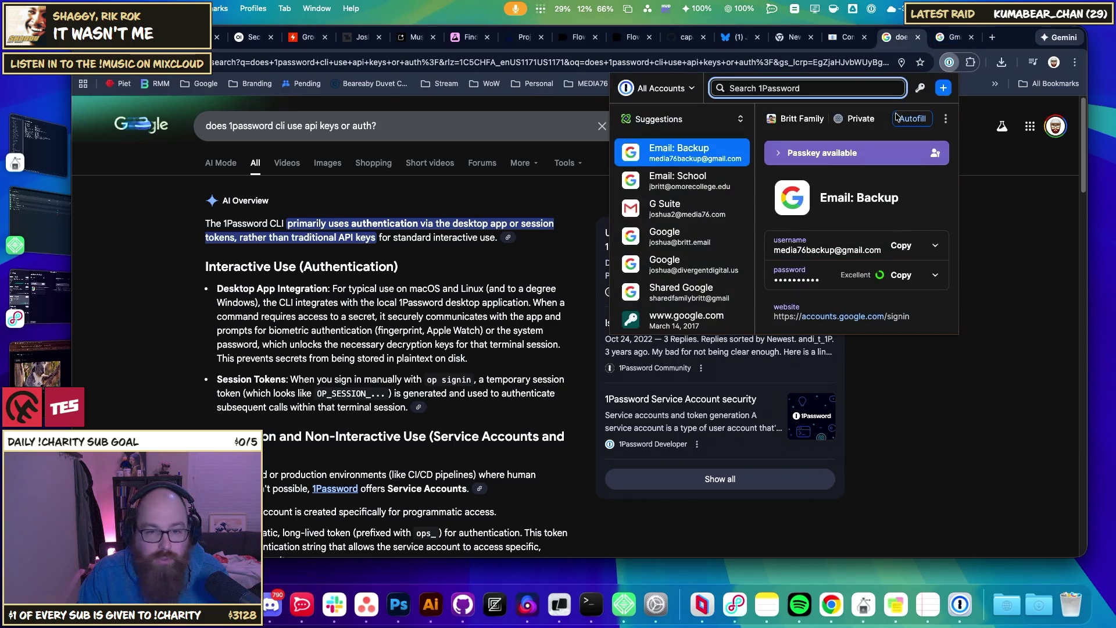
pyautogui.click(927, 604)
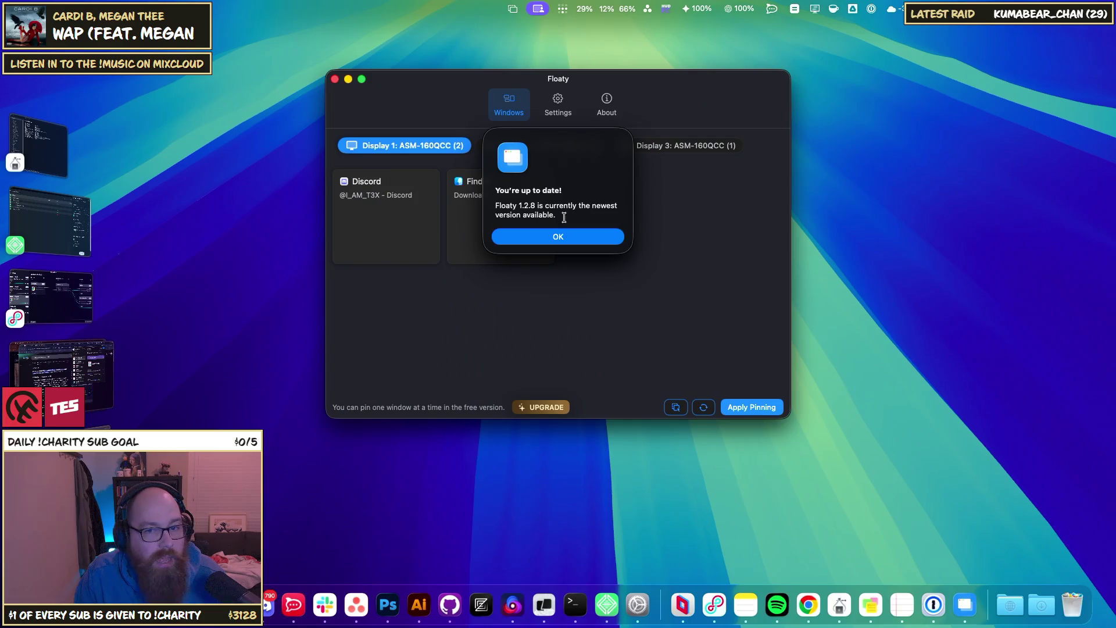
pyautogui.click(563, 237)
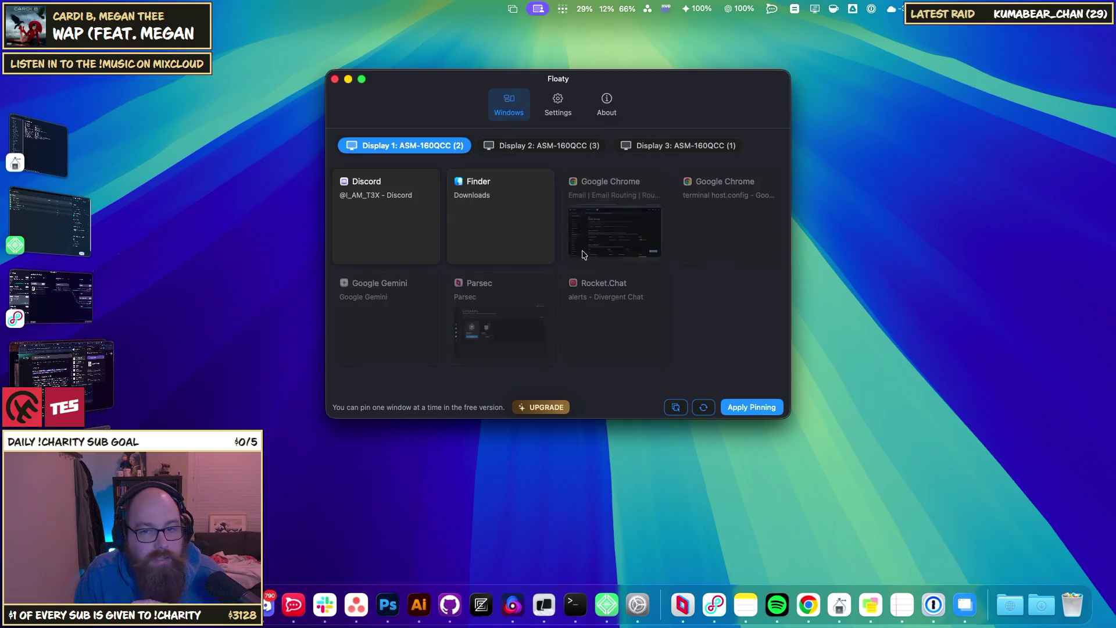
pyautogui.click(336, 79)
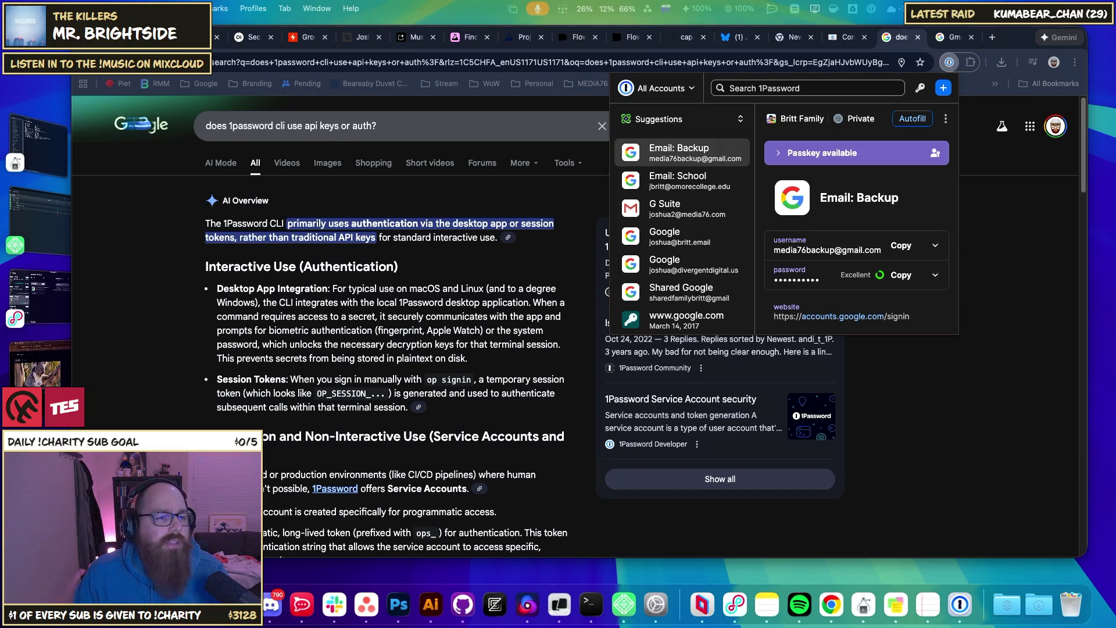
# Browse the 1Password Accounts & Vaults menu and pick the Divergent vault, closing the popup
pyautogui.click(627, 88)
pyautogui.scroll(-3, 677, 261)
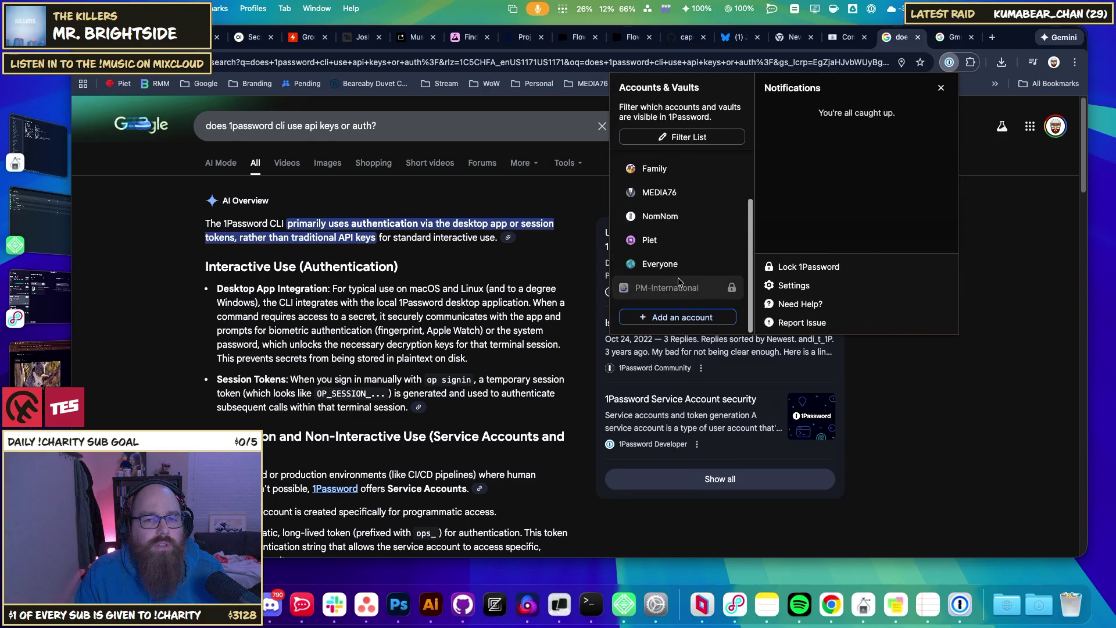
pyautogui.scroll(2, 674, 209)
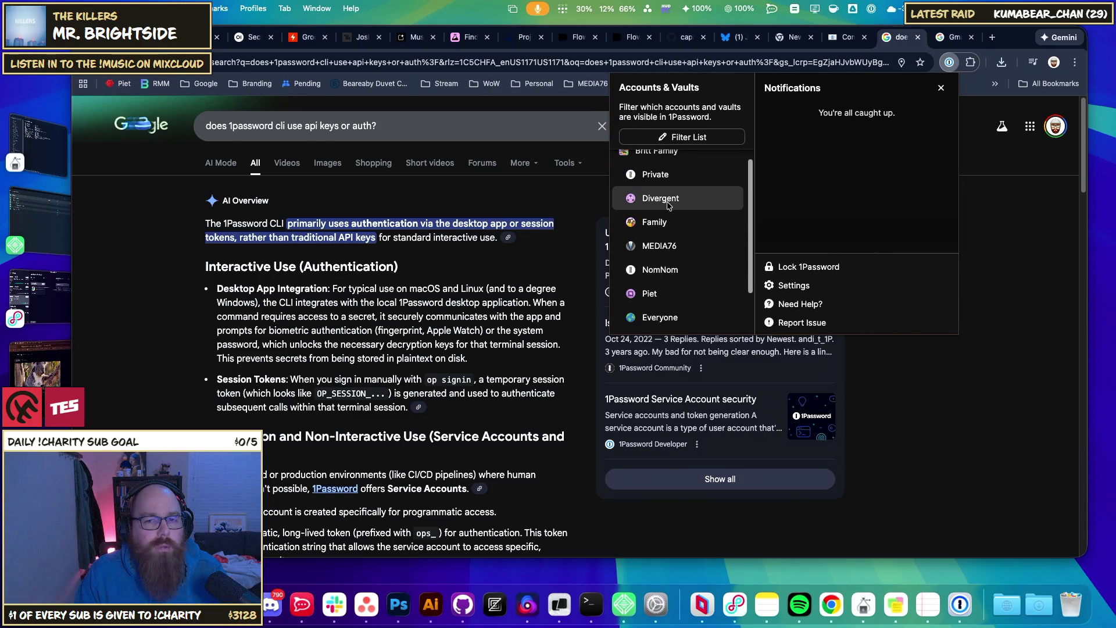
pyautogui.click(527, 287)
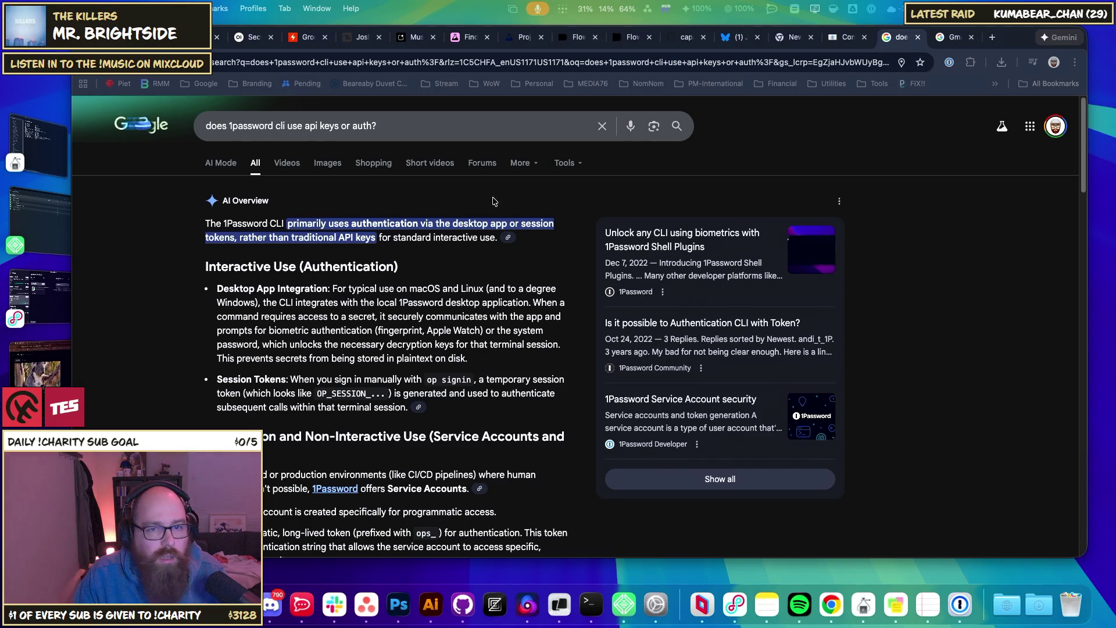
# In a new tab, search Google for 'email via cli' using the autocomplete suggestion
pyautogui.click(992, 38)
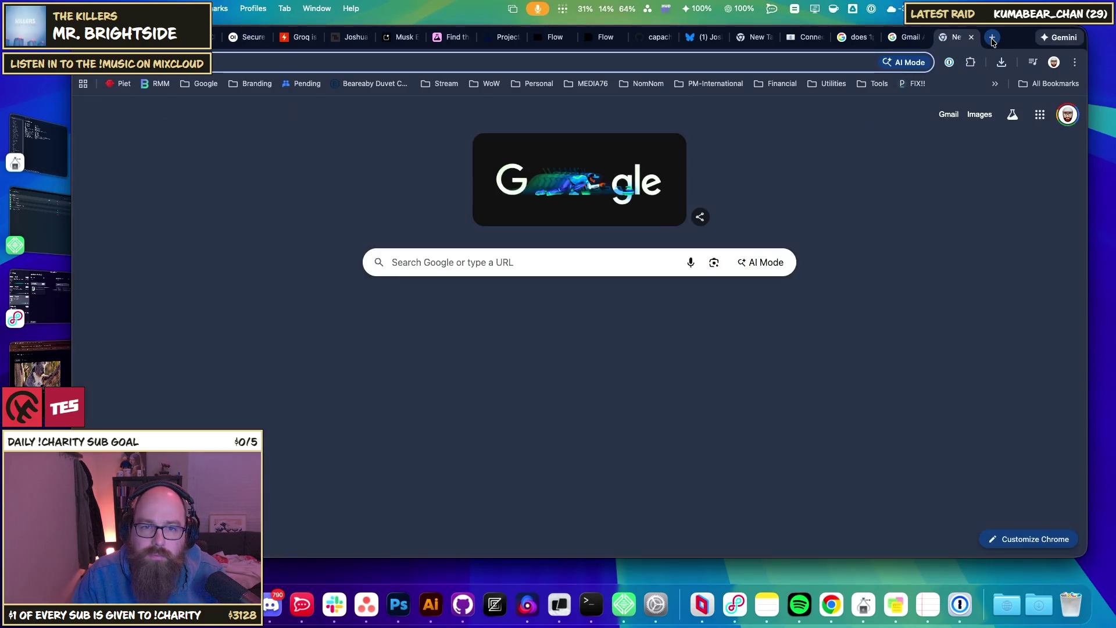
pyautogui.write('ema')
pyautogui.press('Return')
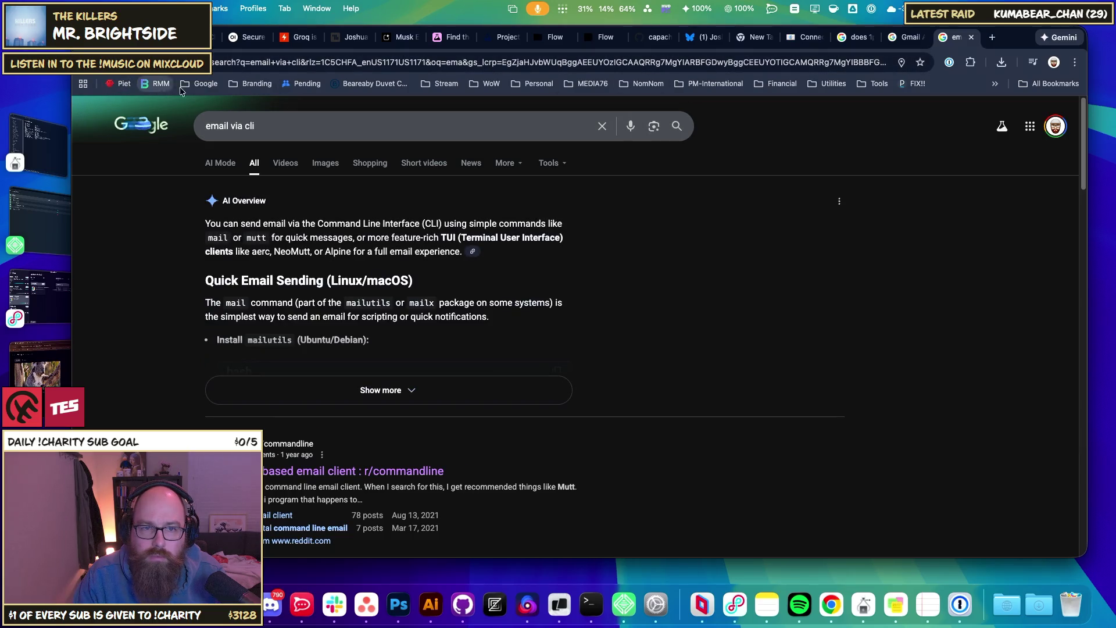
# Go to the Gmail inbox via Mail in the Google bookmarks folder
pyautogui.click(203, 84)
pyautogui.click(211, 88)
pyautogui.click(210, 88)
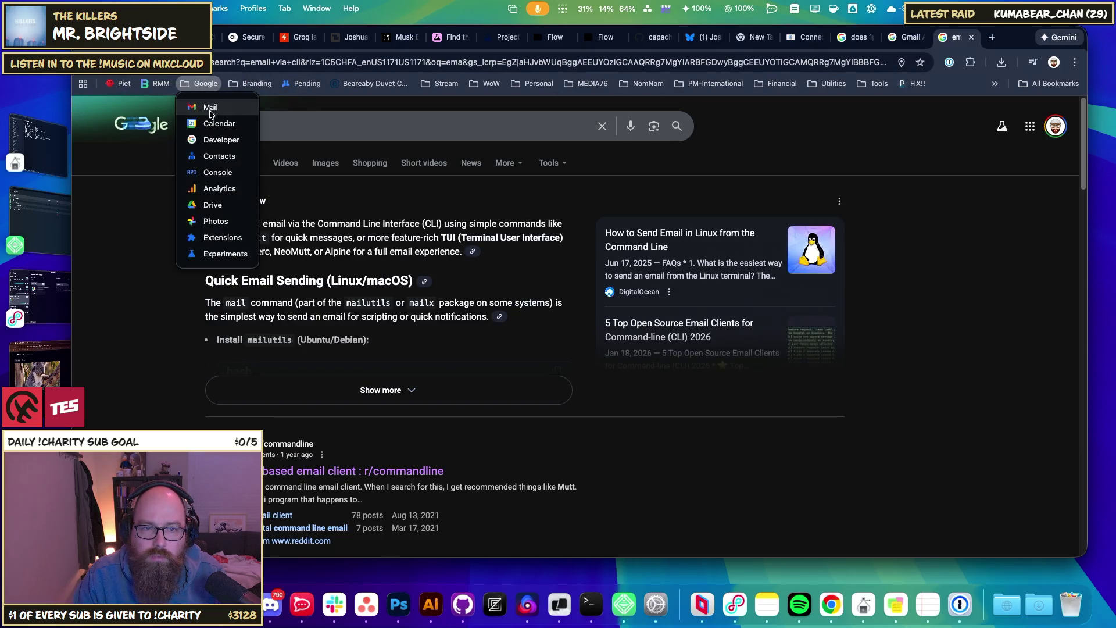
pyautogui.click(213, 120)
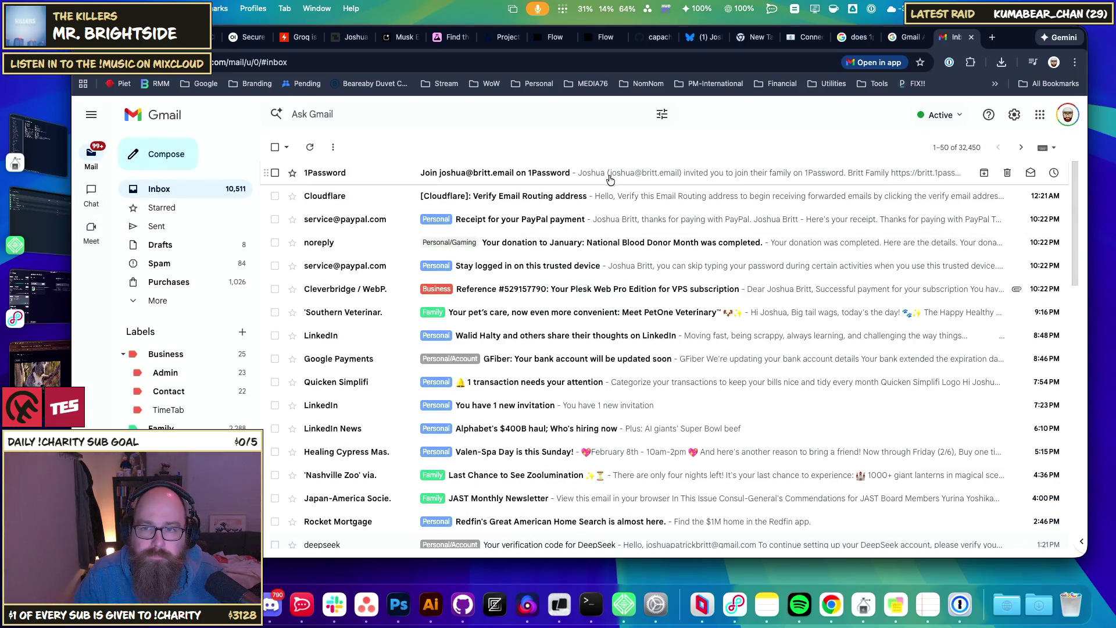
# Collapse the Business and Personal label groups in the Gmail sidebar
pyautogui.scroll(-2, 151, 349)
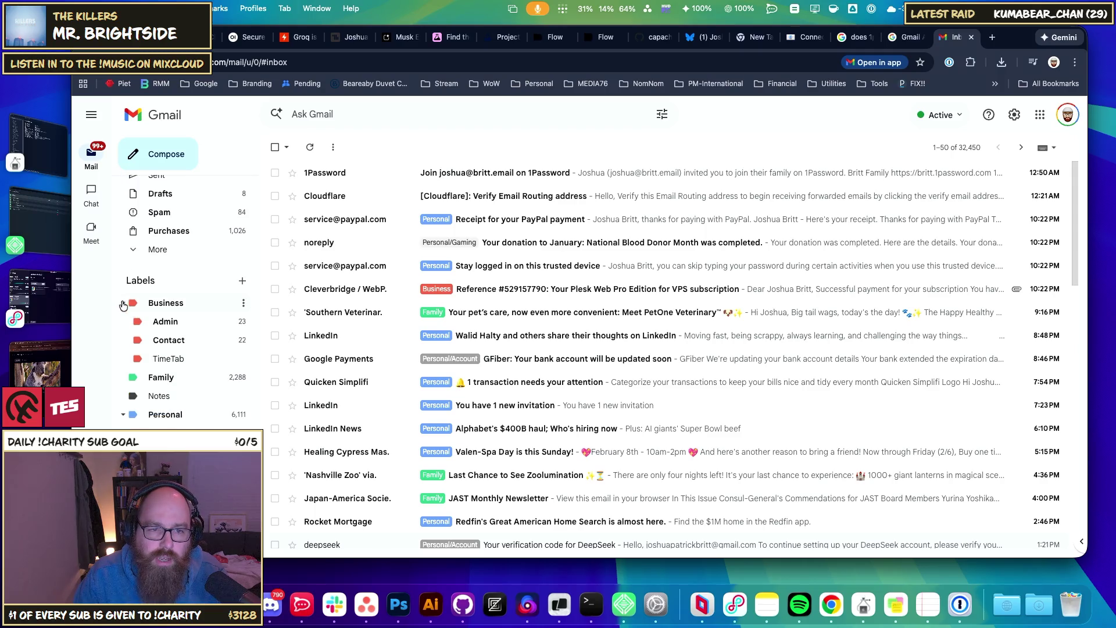
pyautogui.click(123, 303)
pyautogui.click(123, 395)
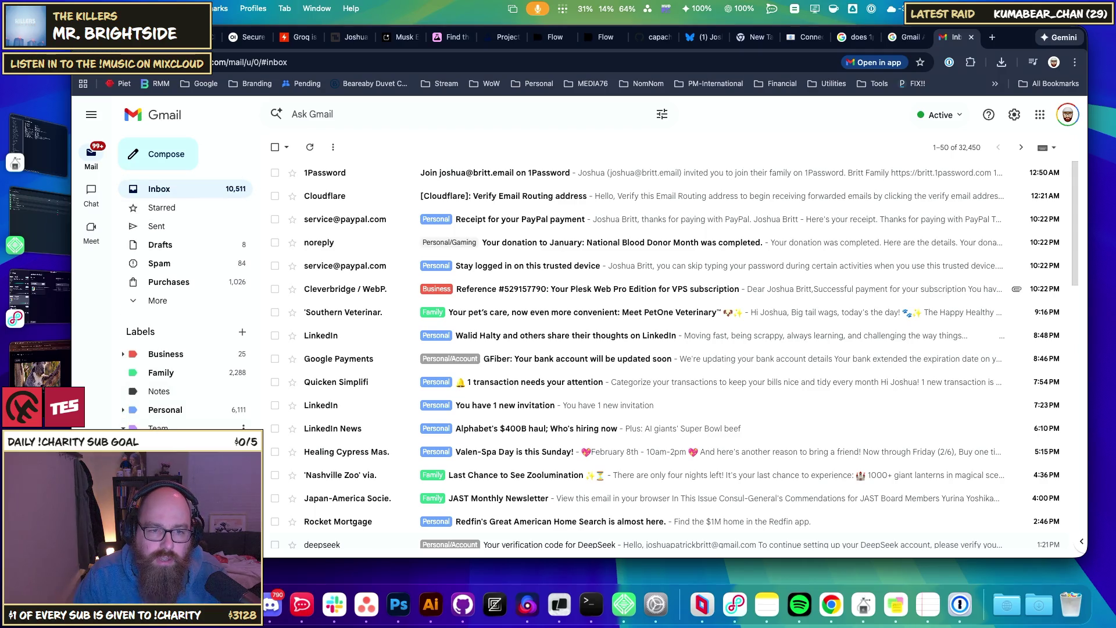
pyautogui.click(157, 427)
# Create an un-nested label named 'Piet' and open its empty view
pyautogui.click(242, 331)
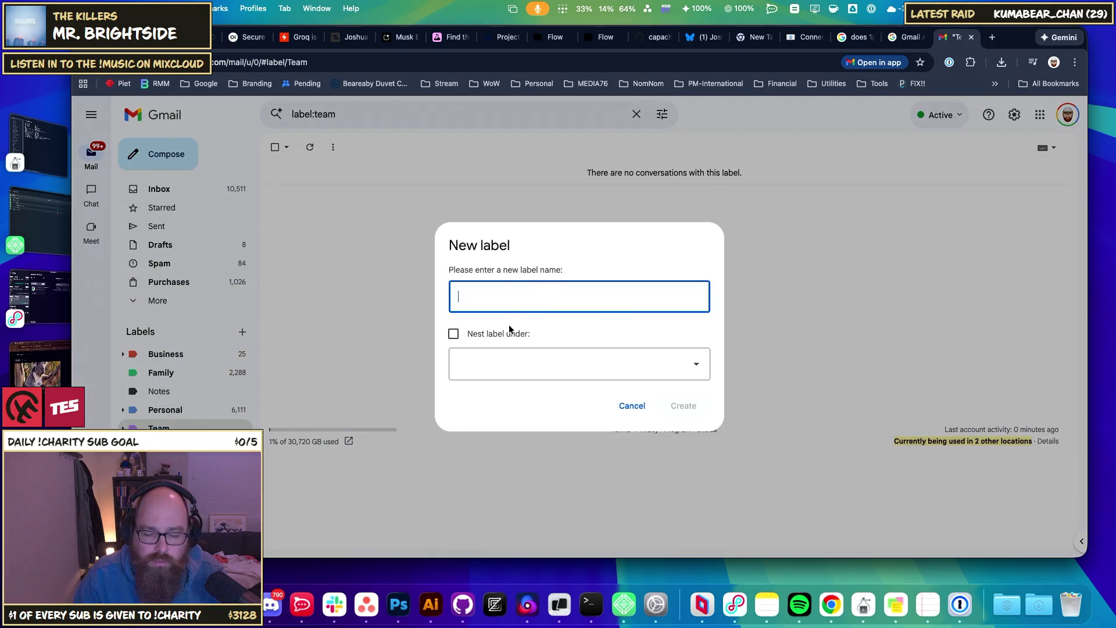
pyautogui.write('Piet')
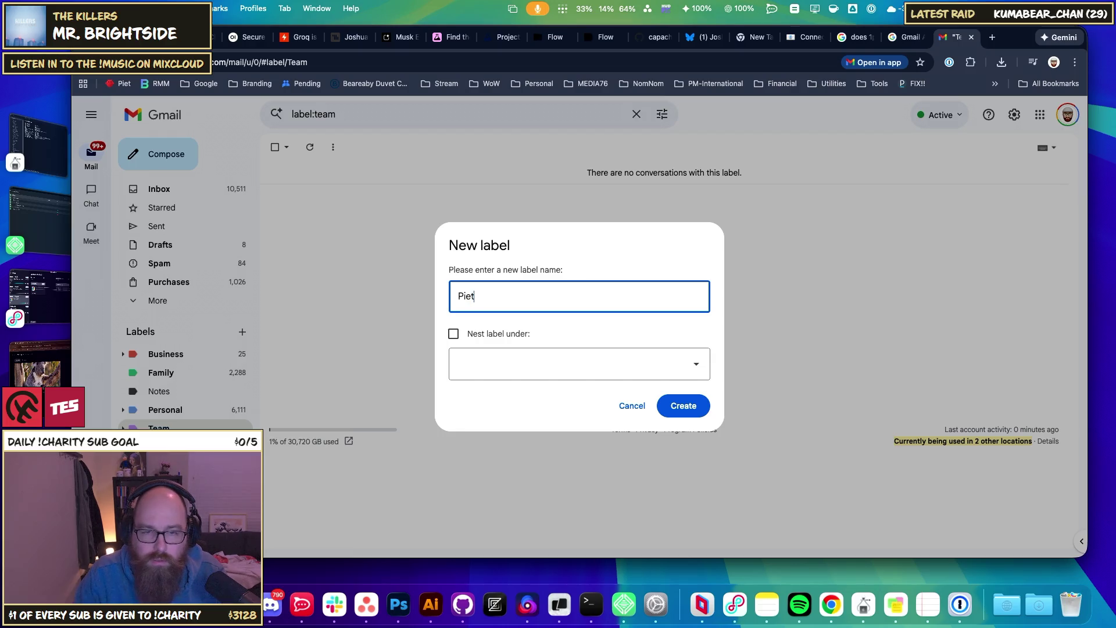
pyautogui.click(531, 367)
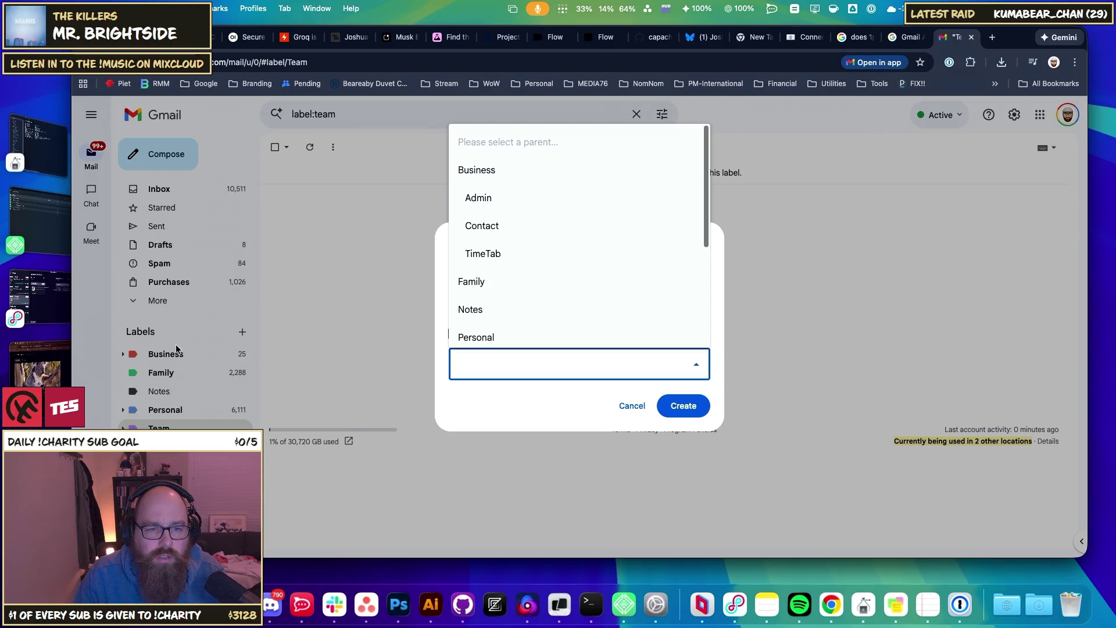
pyautogui.click(546, 376)
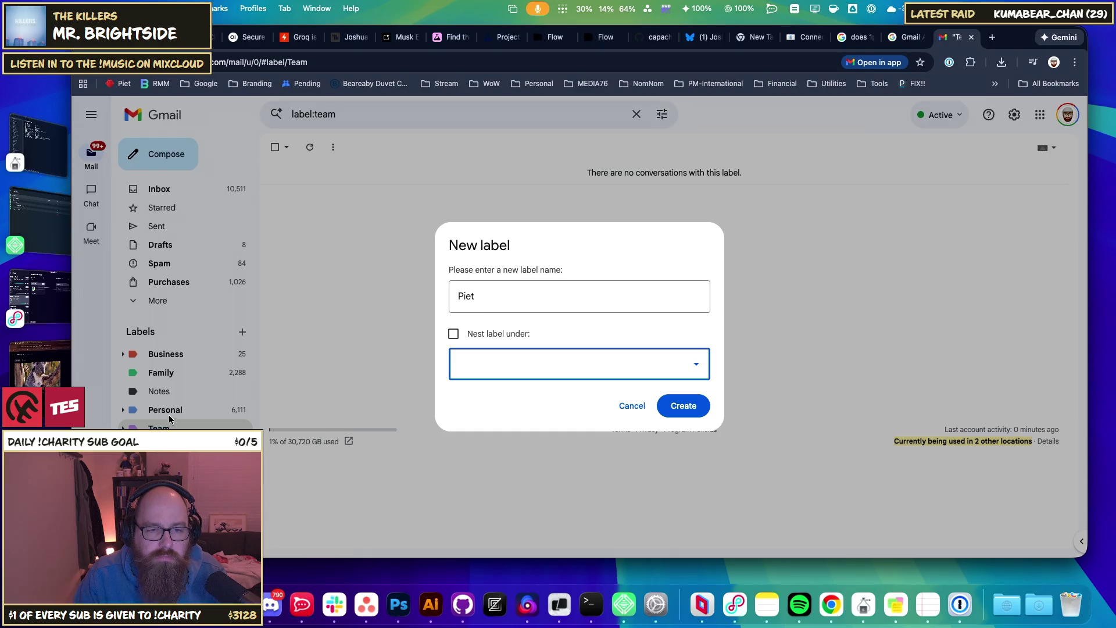
pyautogui.click(691, 413)
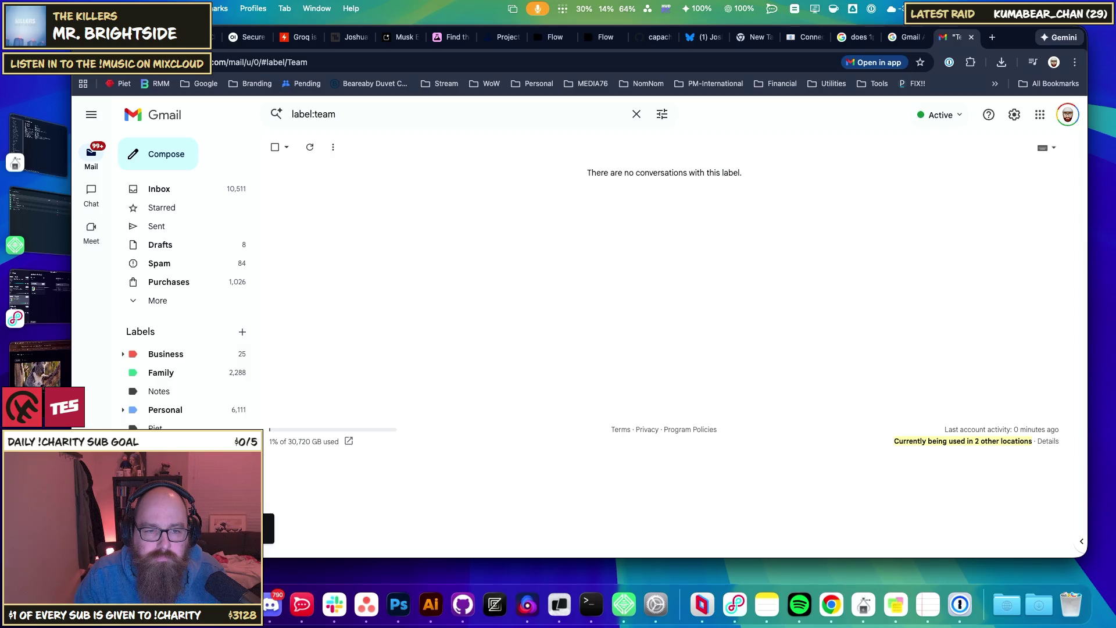
pyautogui.click(156, 428)
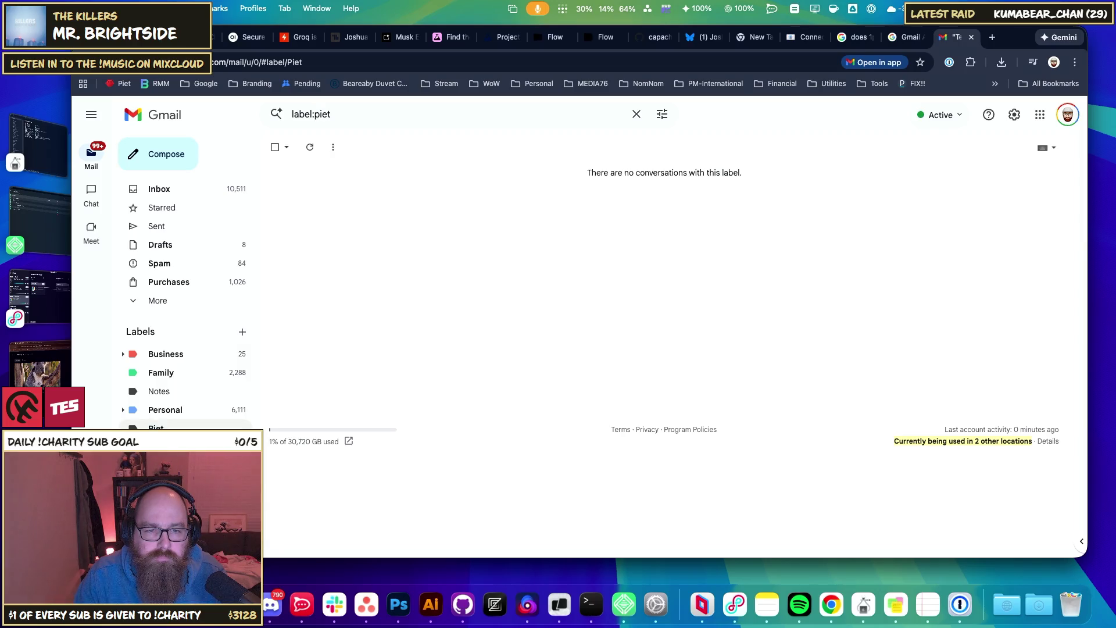
# Set the Piet label's colour to orange
pyautogui.click(243, 427)
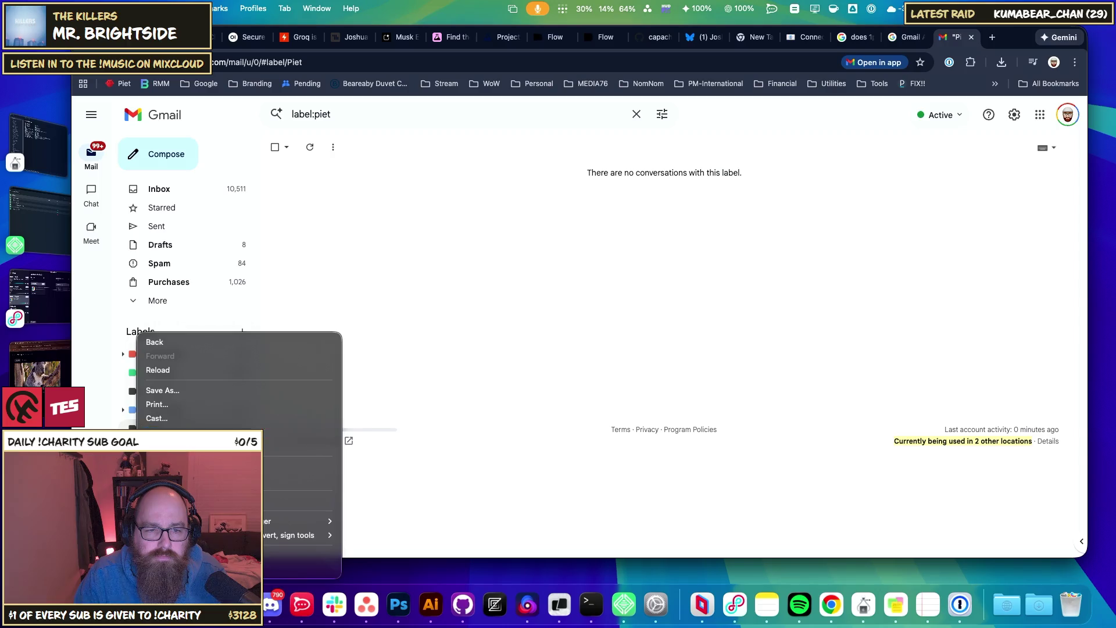
pyautogui.click(243, 427)
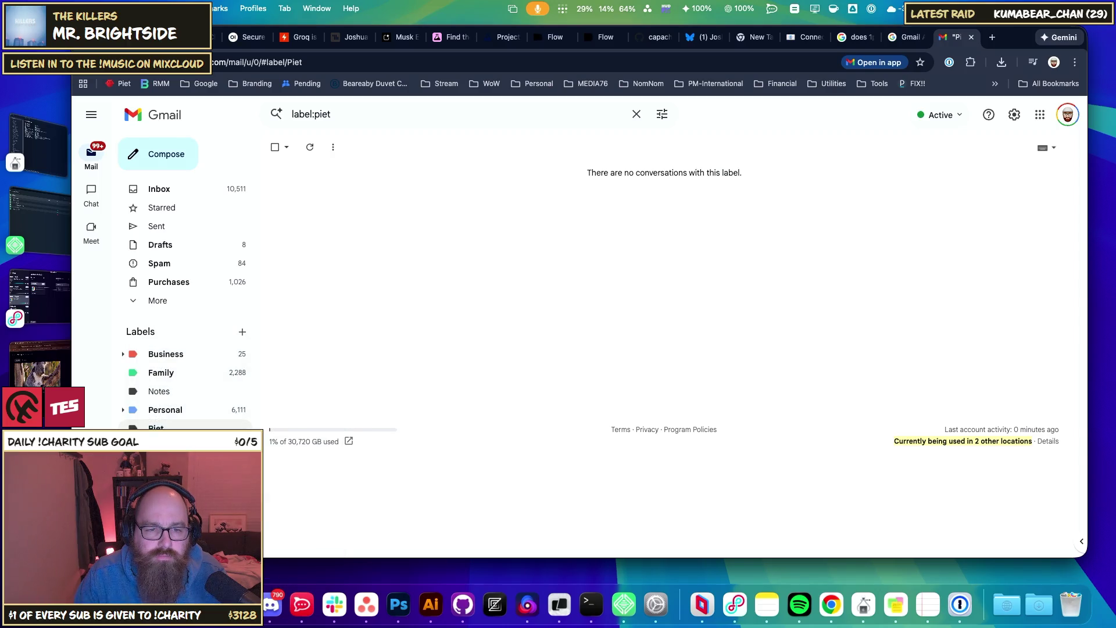
pyautogui.click(243, 428)
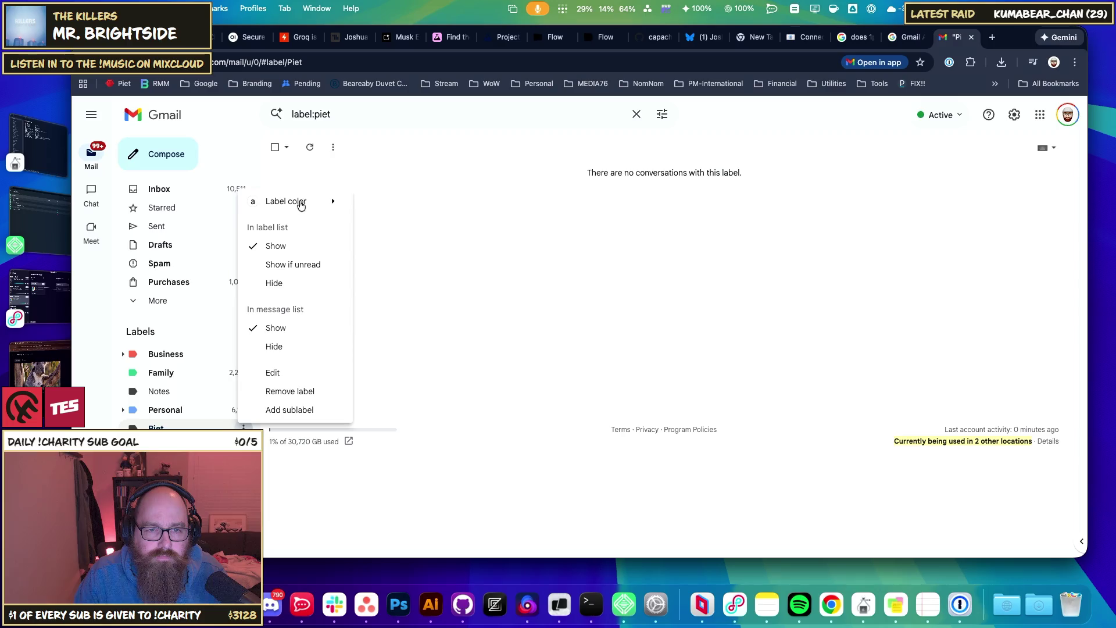
pyautogui.moveTo(299, 203)
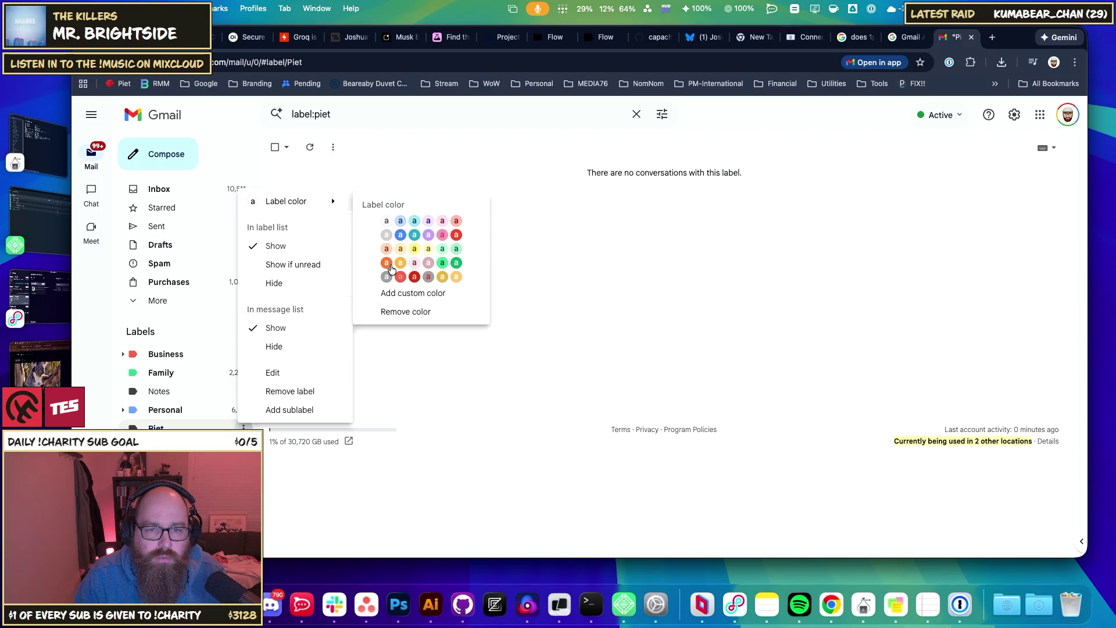
pyautogui.click(388, 264)
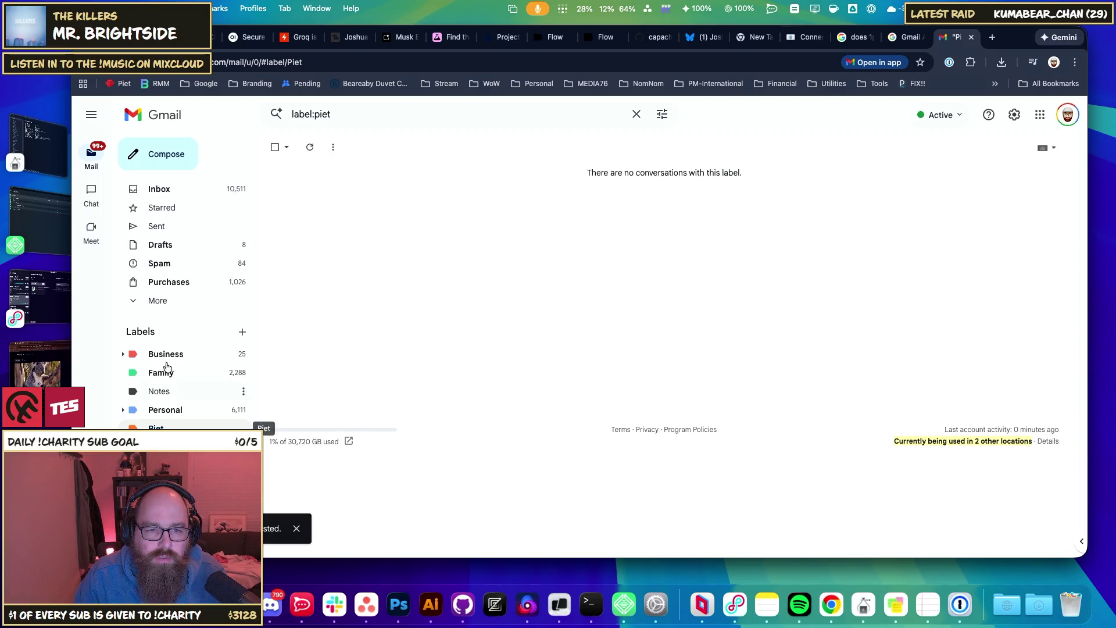
# Give the Business label and all its sublabels a new shared colour
pyautogui.click(244, 354)
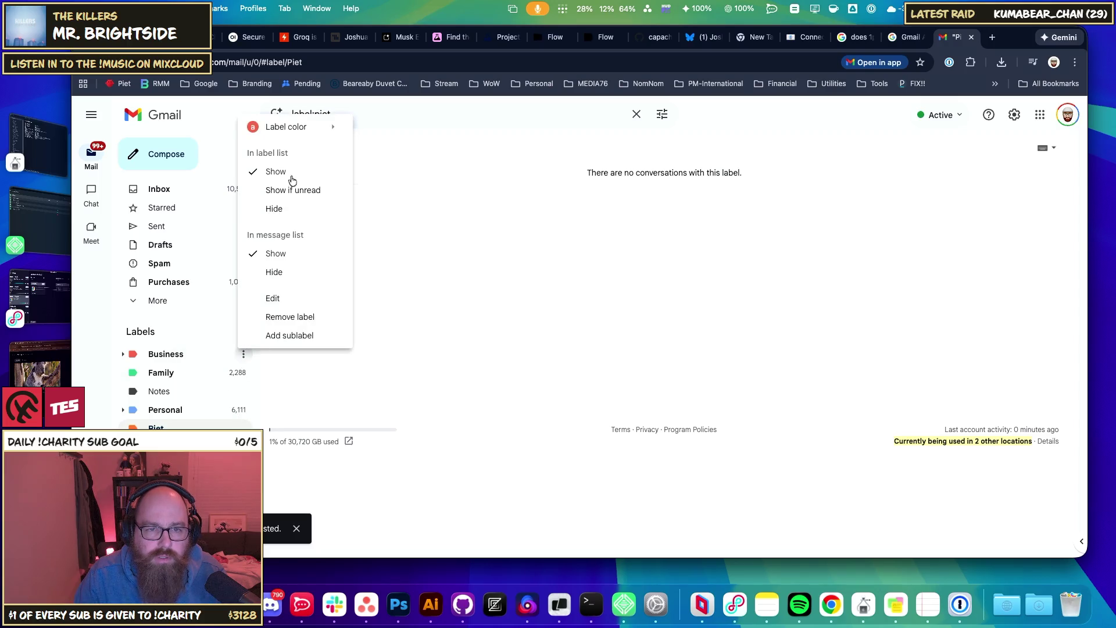
pyautogui.moveTo(314, 135)
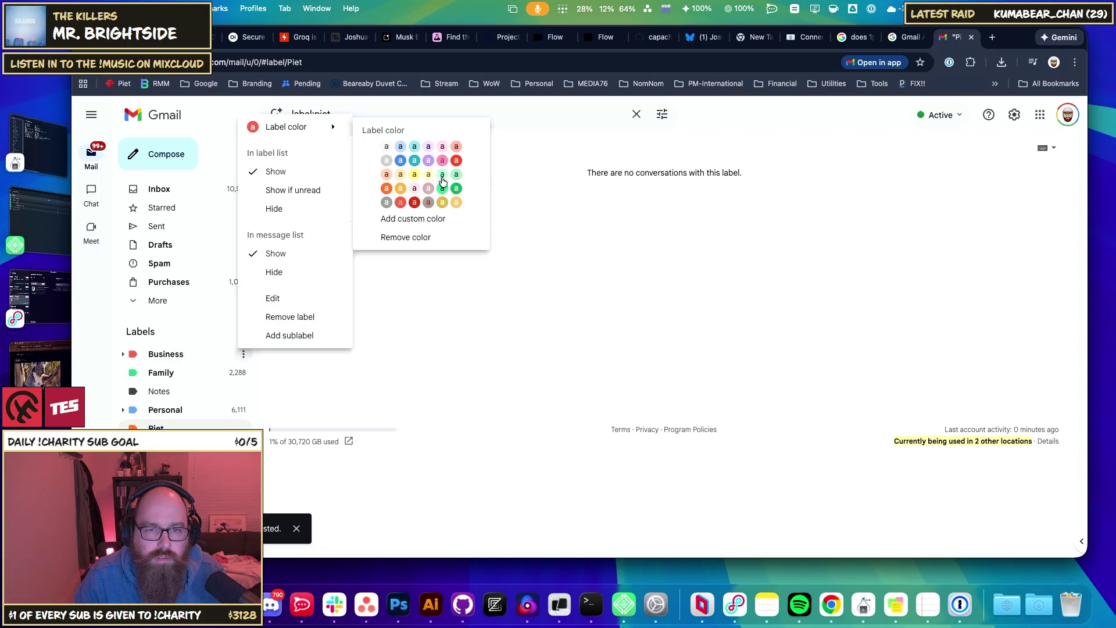
pyautogui.click(414, 203)
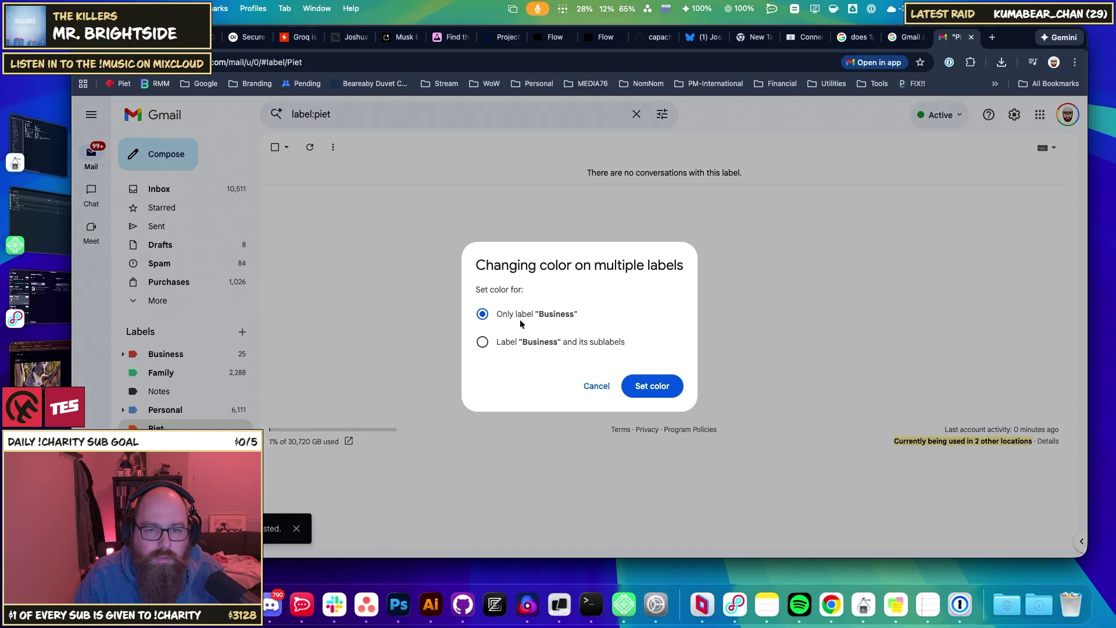
pyautogui.click(594, 389)
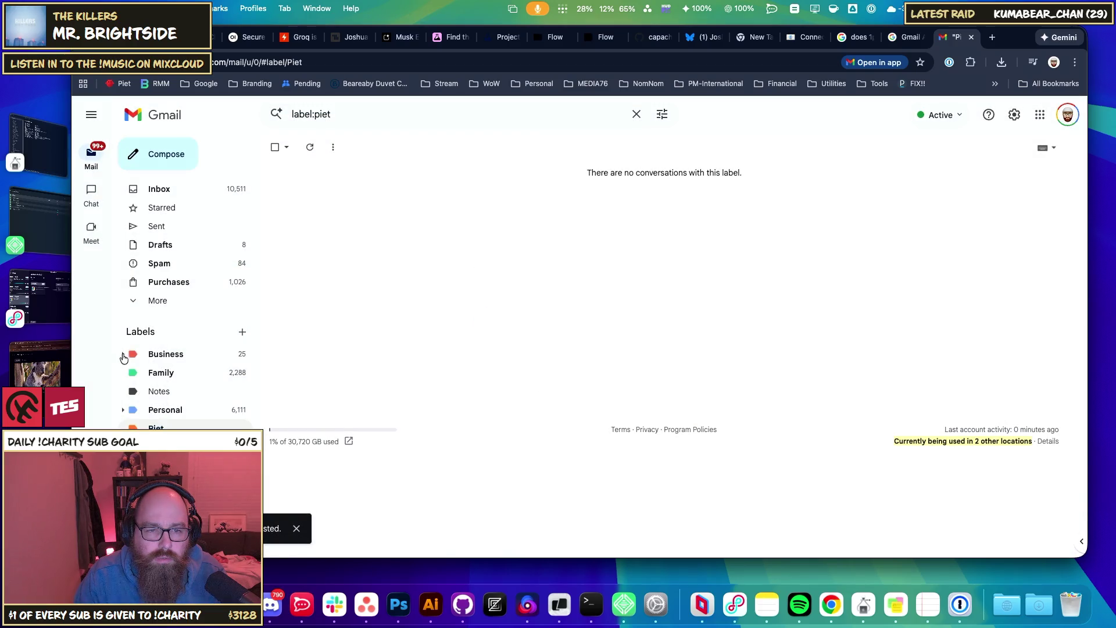
pyautogui.click(123, 355)
pyautogui.click(122, 355)
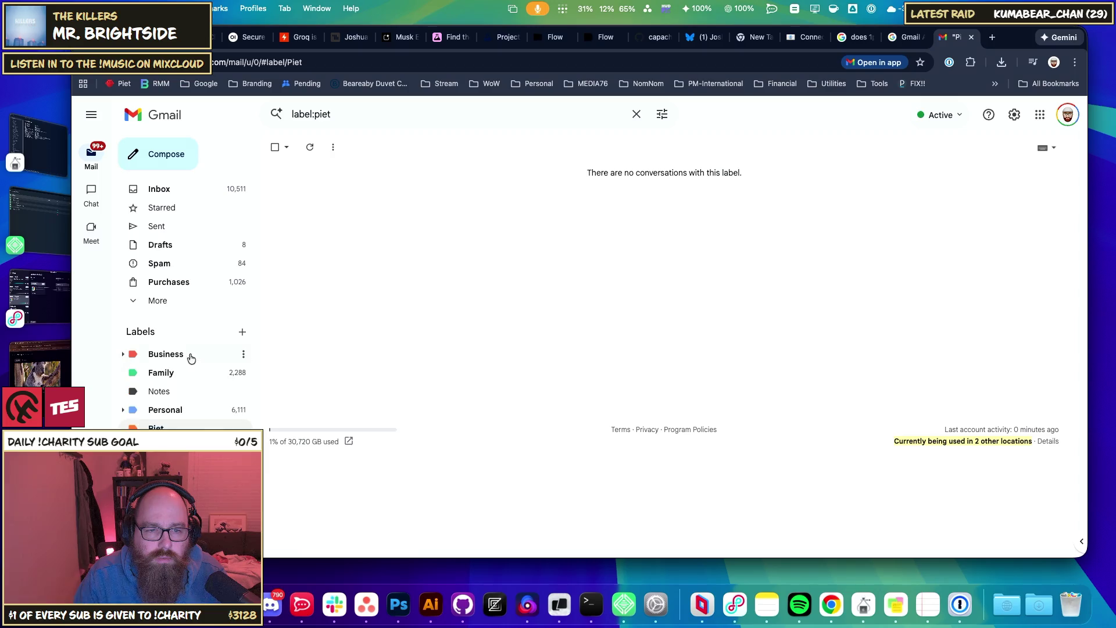
pyautogui.click(243, 354)
pyautogui.moveTo(314, 135)
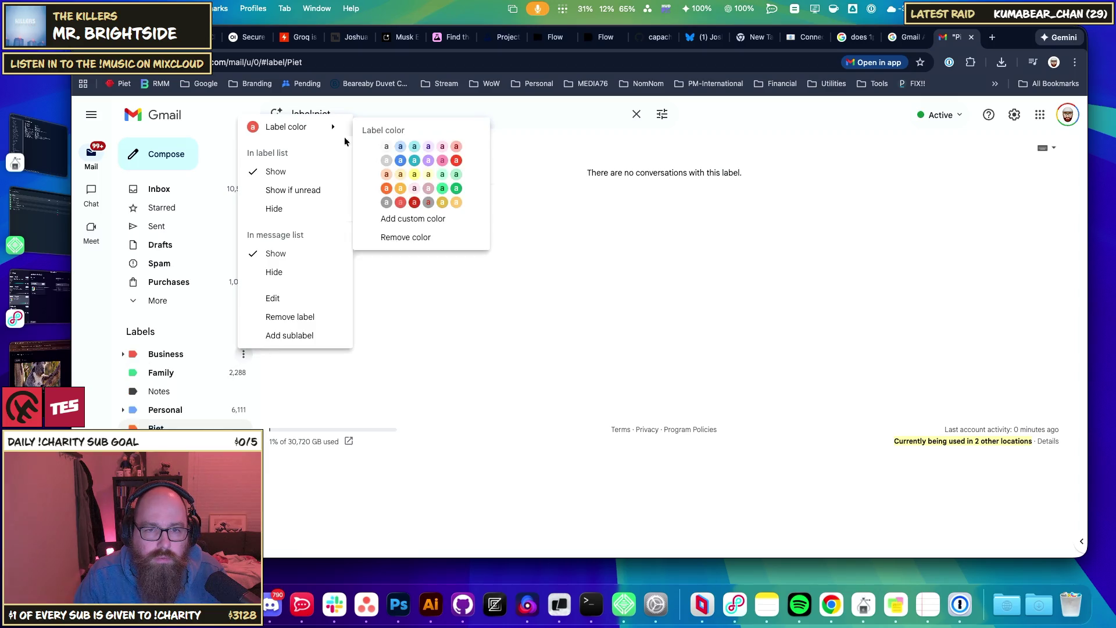
pyautogui.click(409, 202)
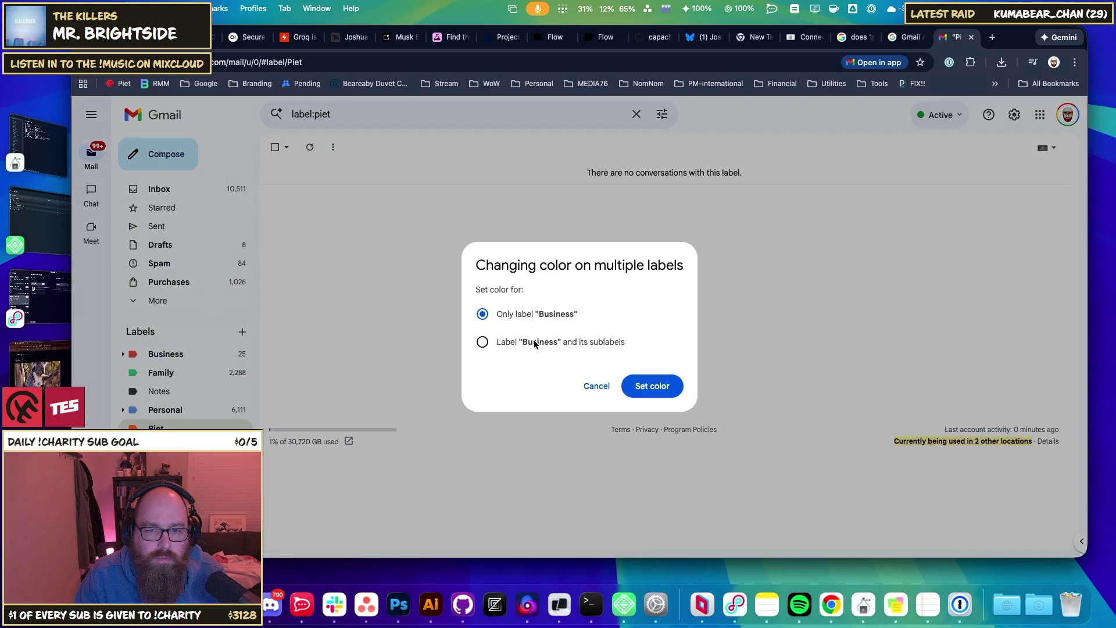
pyautogui.click(534, 343)
pyautogui.click(653, 386)
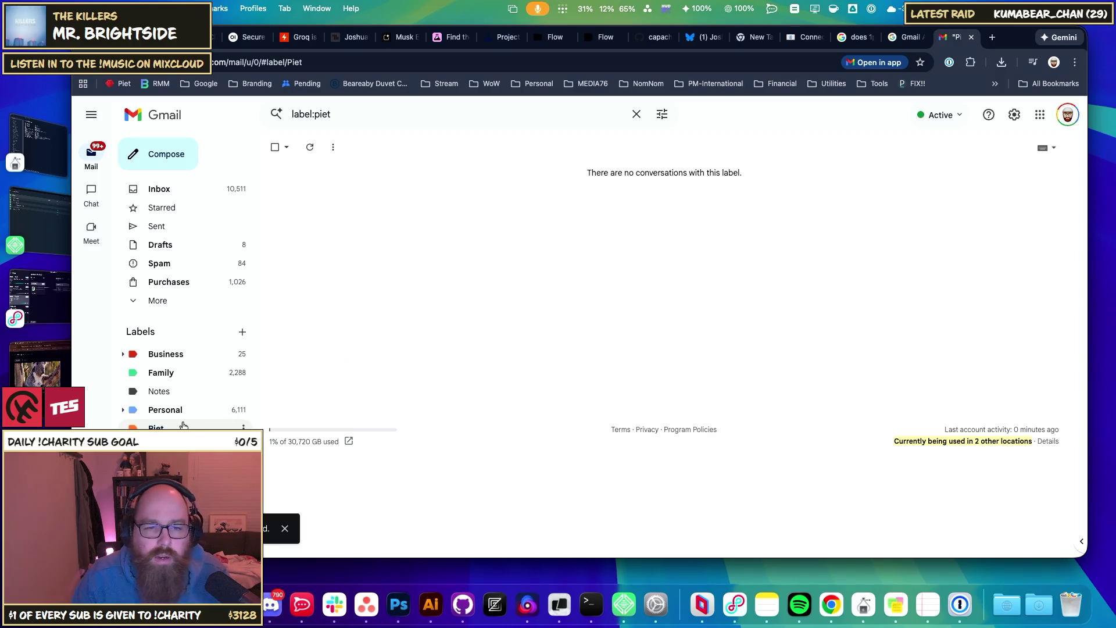
pyautogui.click(243, 427)
pyautogui.press('Escape')
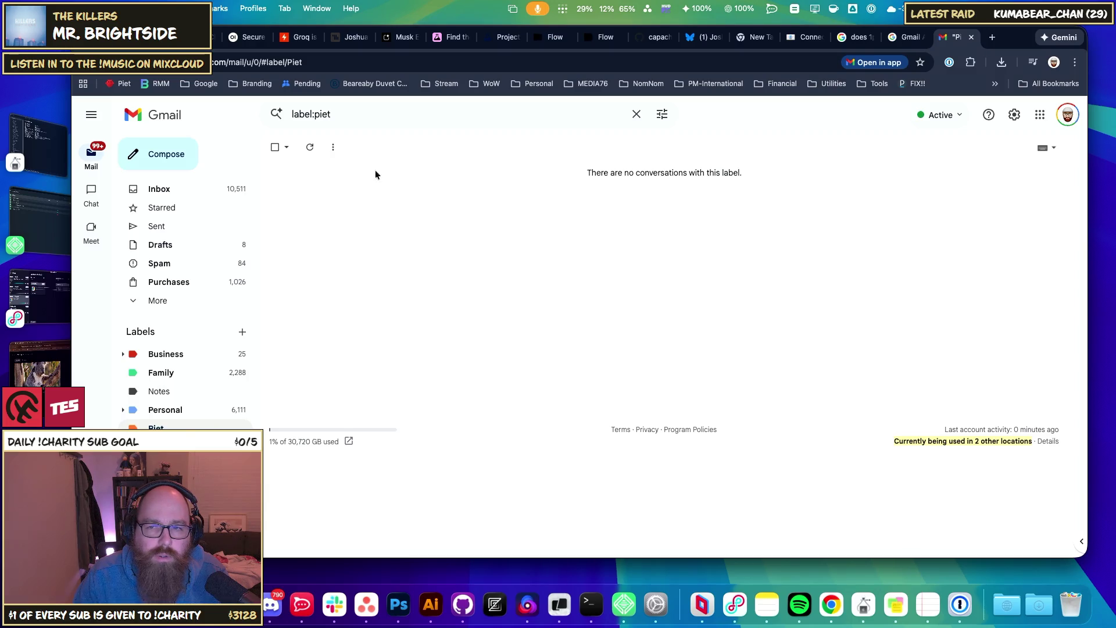
# Show the mail under the Personal label
pyautogui.click(1014, 117)
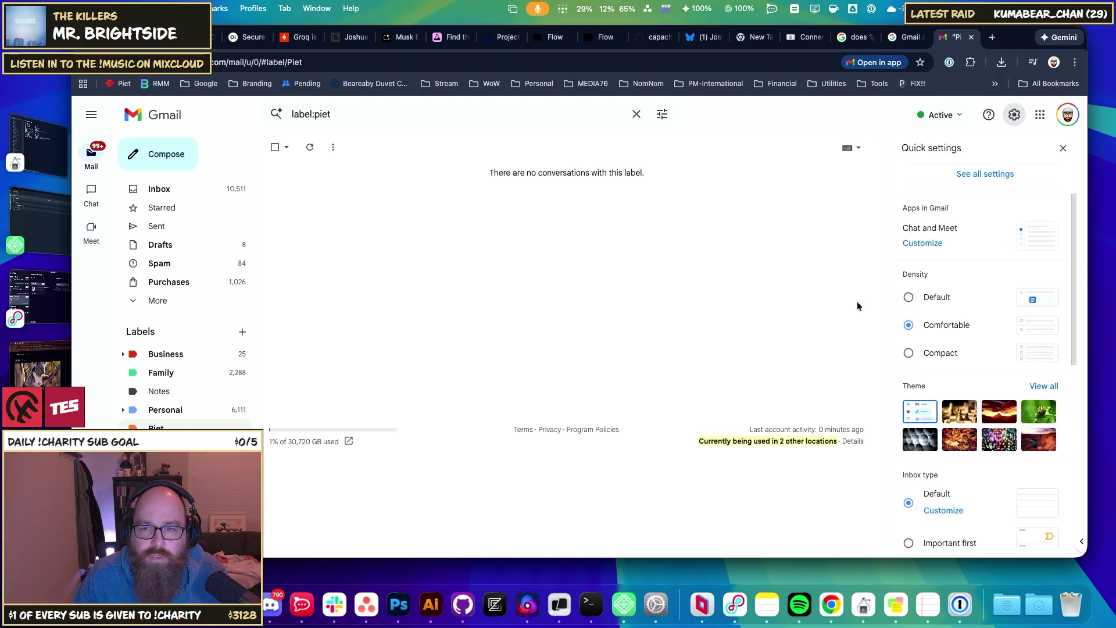
pyautogui.click(1012, 118)
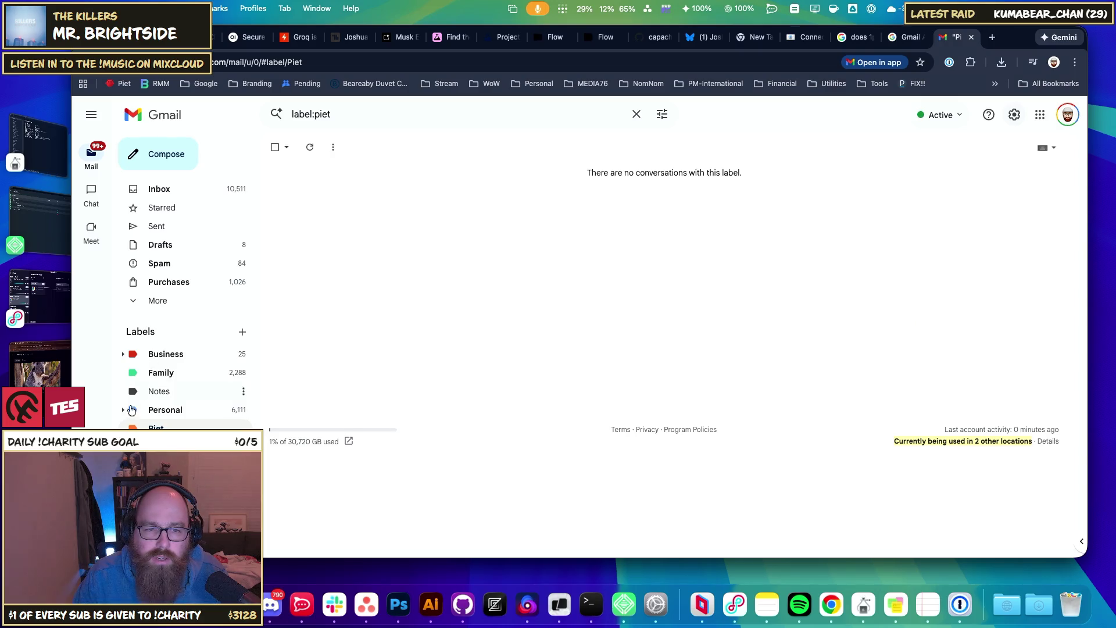
pyautogui.click(224, 413)
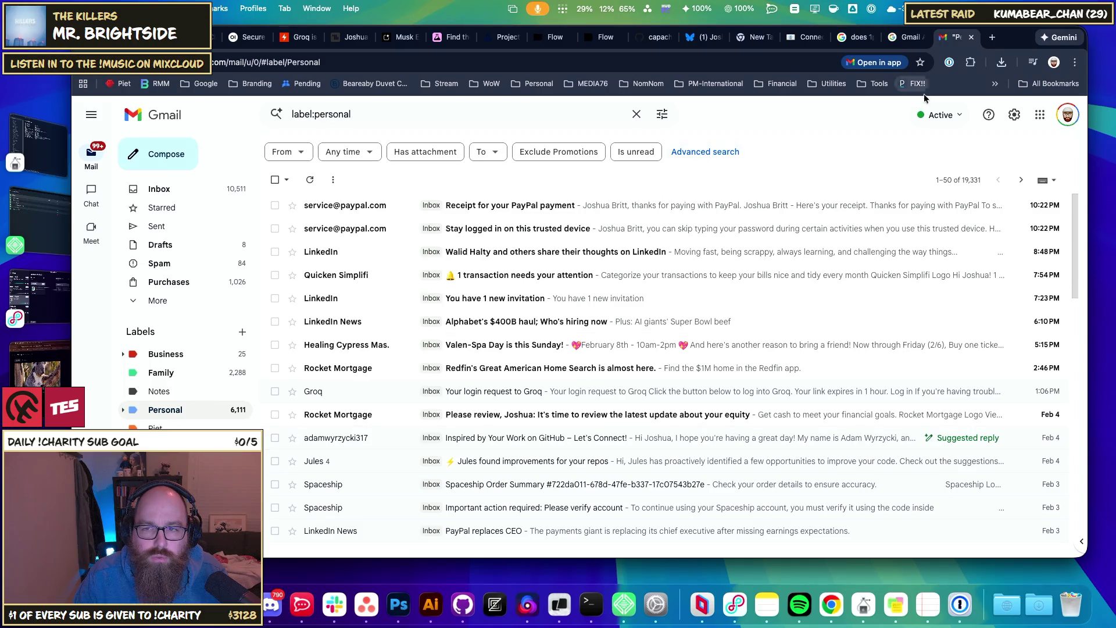
# Open Settings' Filters and Blocked Addresses tab and edit the Business label filter's criteria
pyautogui.click(1014, 115)
pyautogui.scroll(-5, 975, 427)
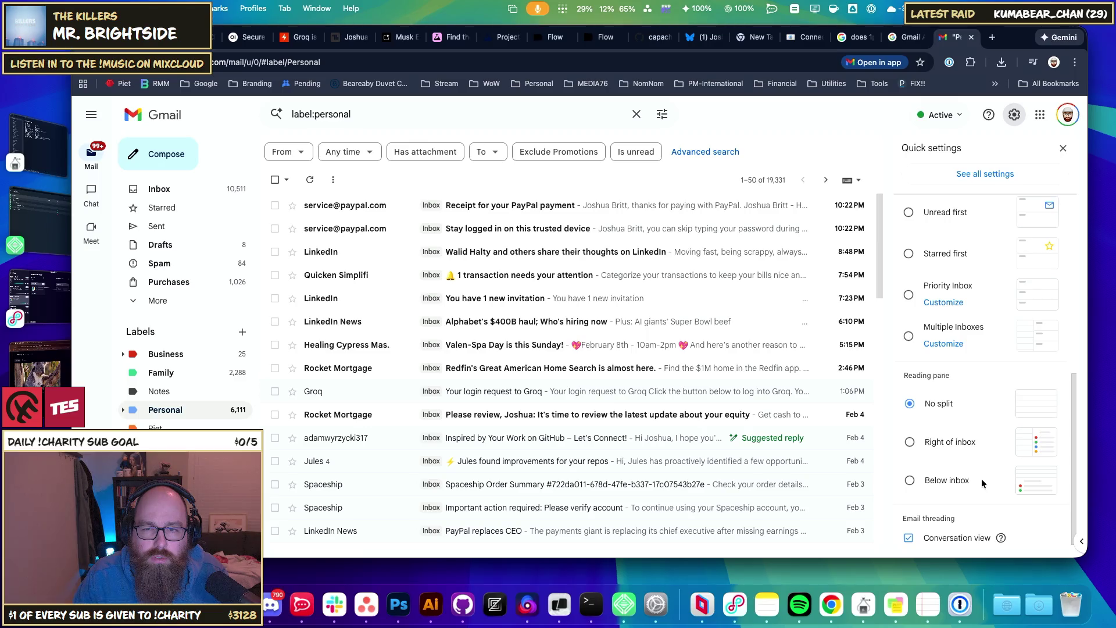
pyautogui.scroll(5, 983, 473)
pyautogui.click(976, 174)
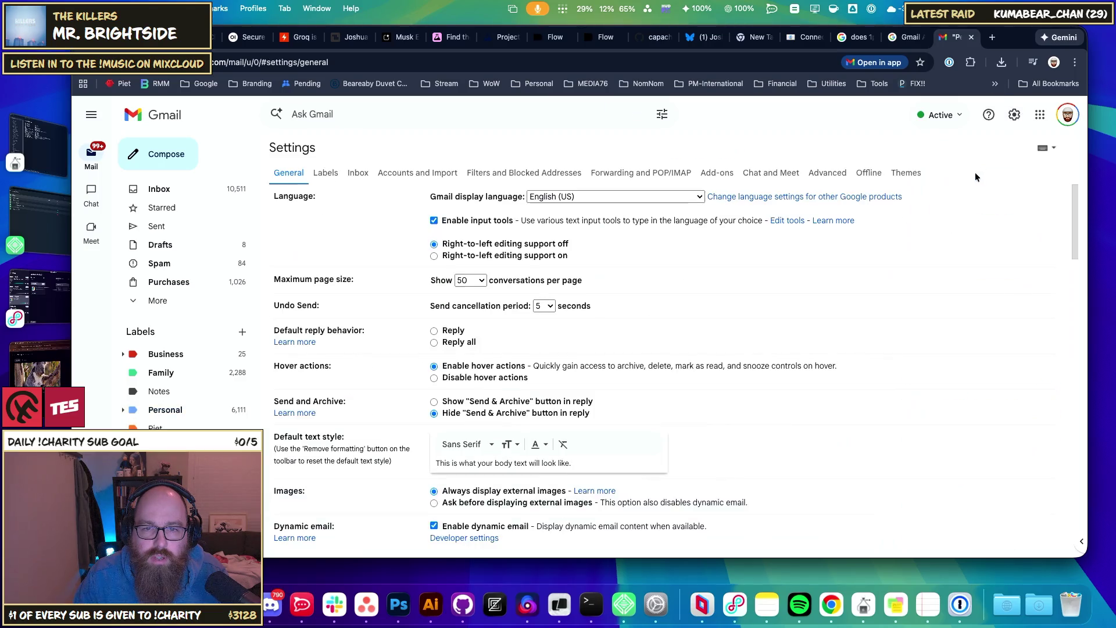
pyautogui.click(509, 173)
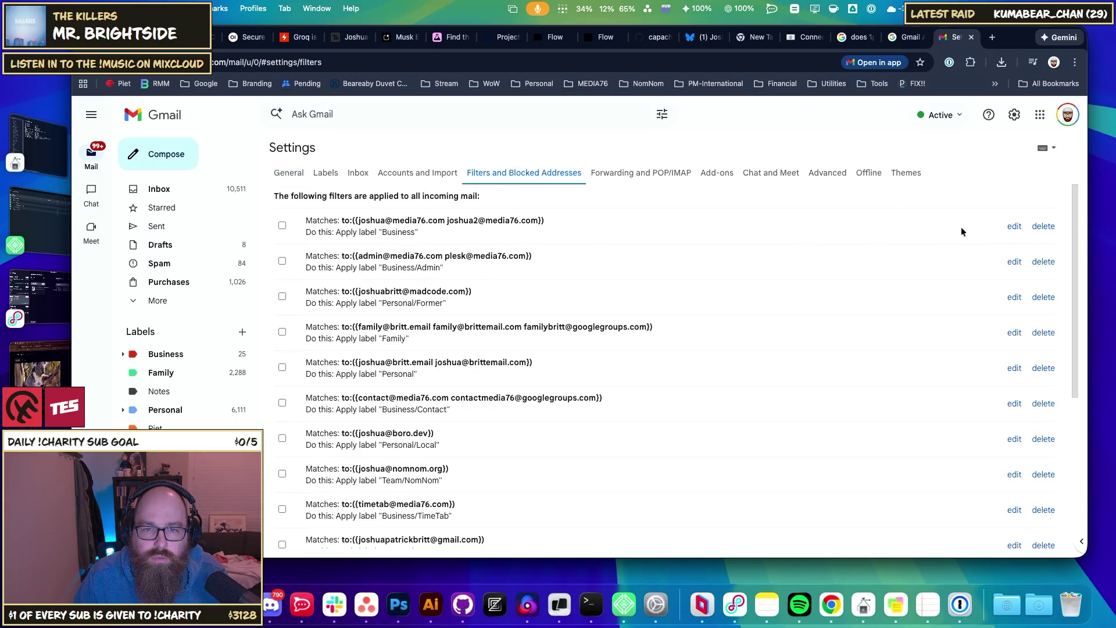
pyautogui.moveTo(560, 225)
pyautogui.mouseDown()
pyautogui.moveTo(340, 221)
pyautogui.moveTo(352, 222)
pyautogui.mouseUp()
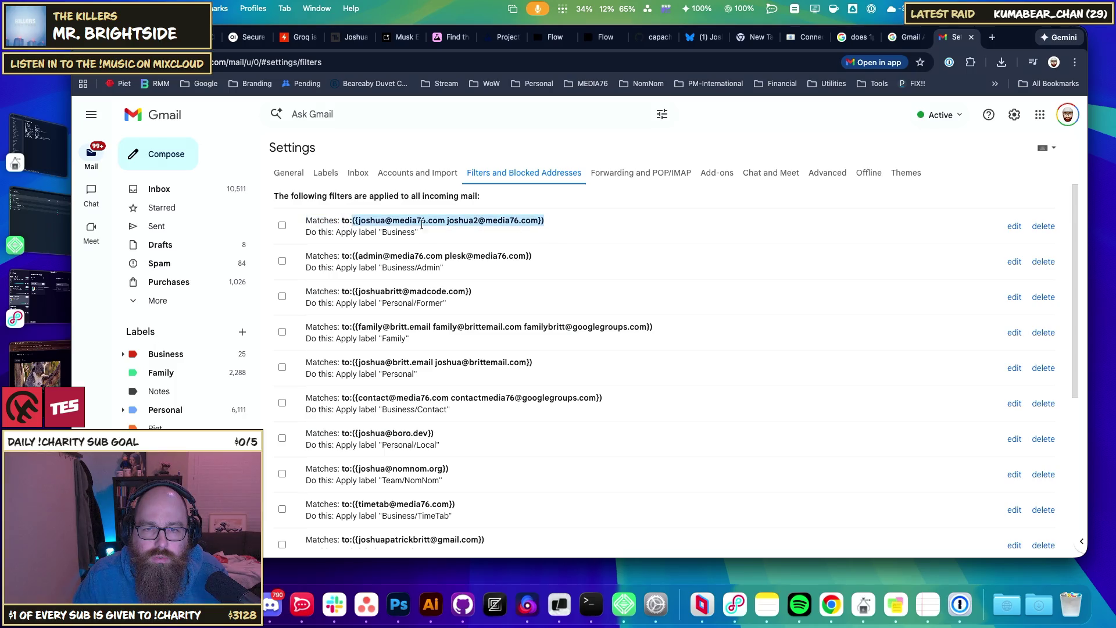
pyautogui.click(1012, 227)
pyautogui.tripleClick(440, 170)
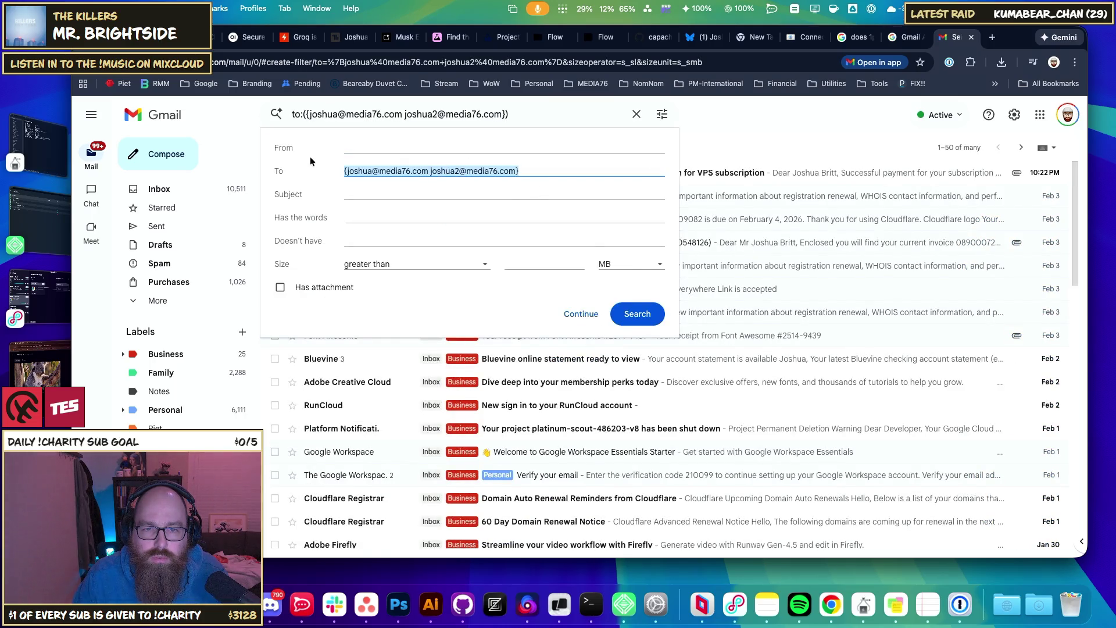
pyautogui.click(712, 152)
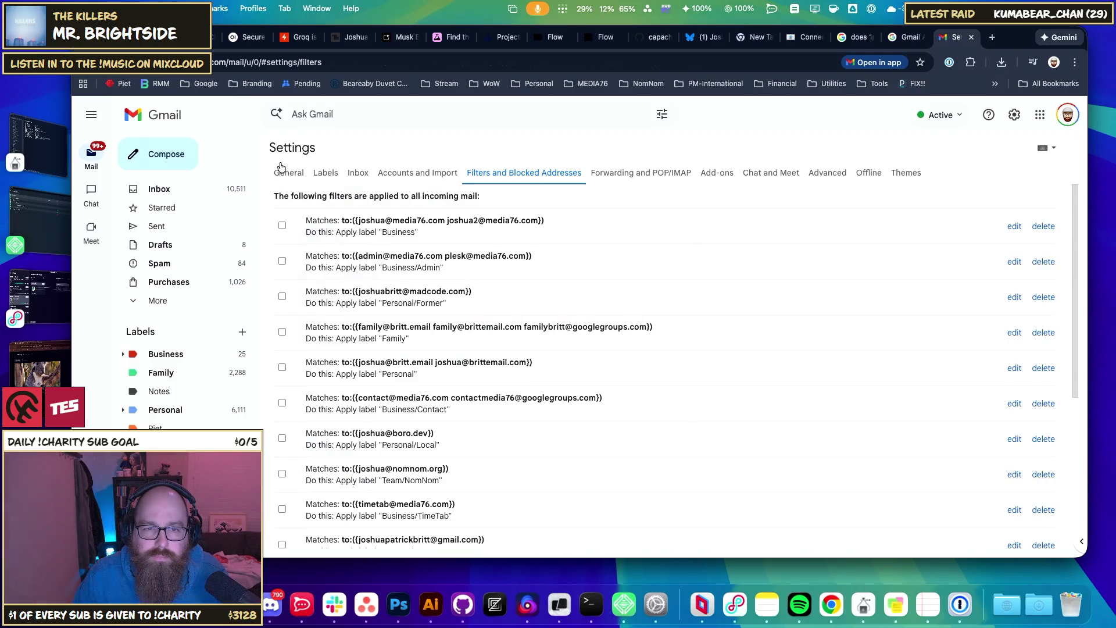
pyautogui.scroll(-5, 741, 336)
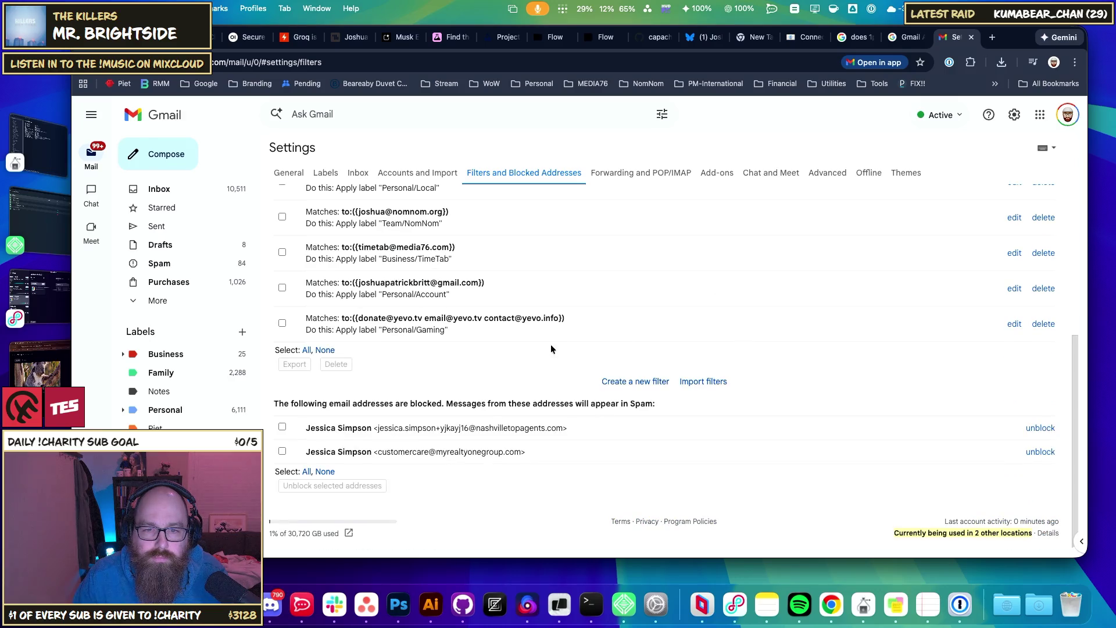
pyautogui.click(628, 381)
pyautogui.click(345, 168)
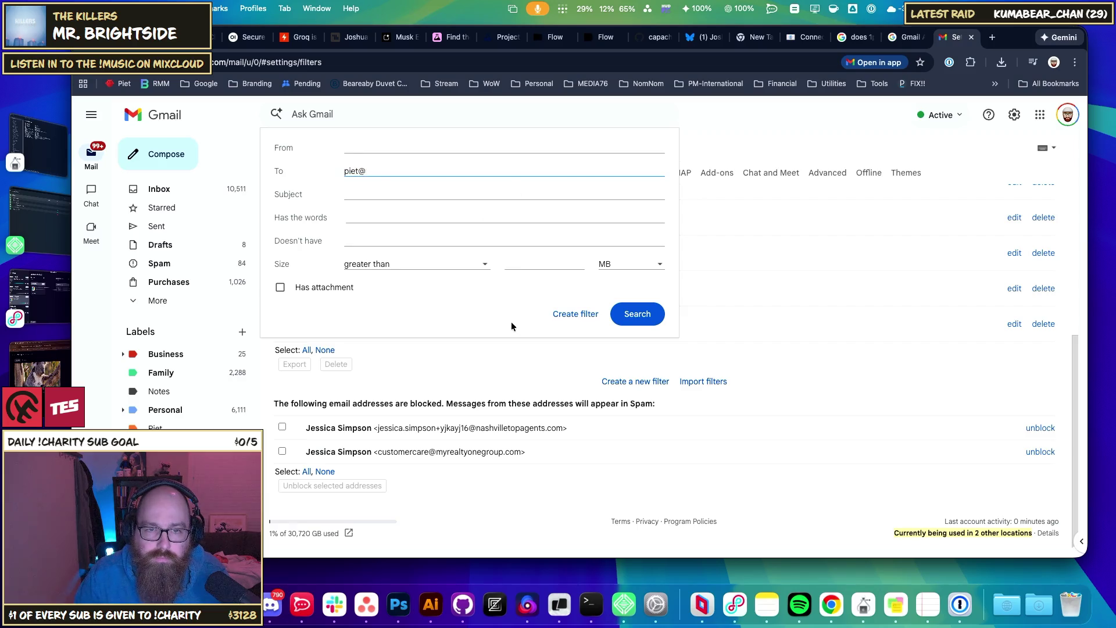
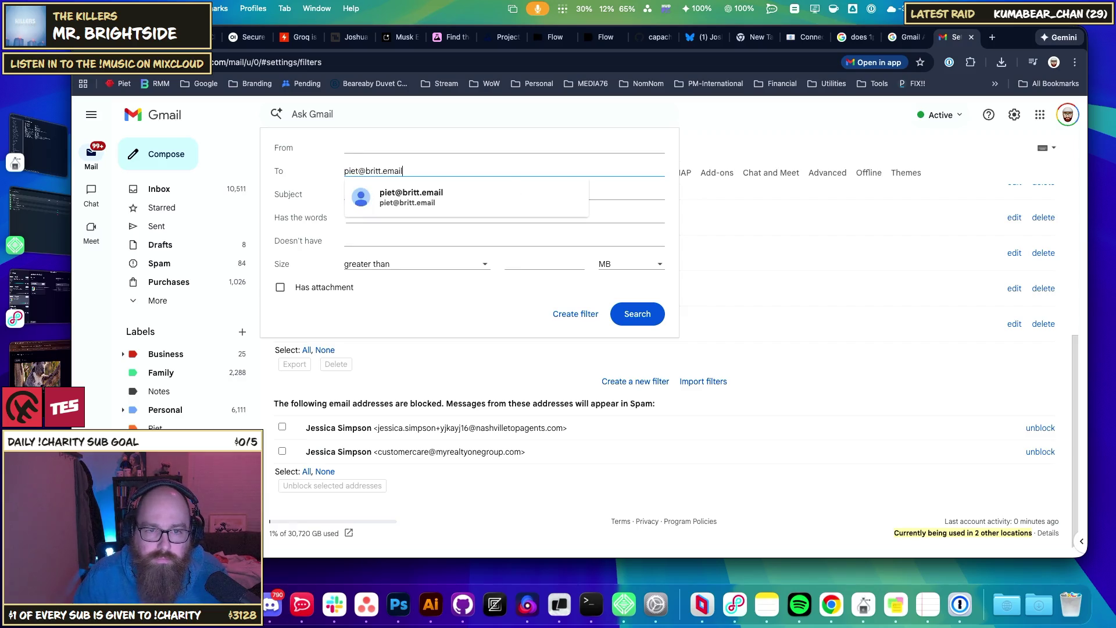
pyautogui.click(390, 296)
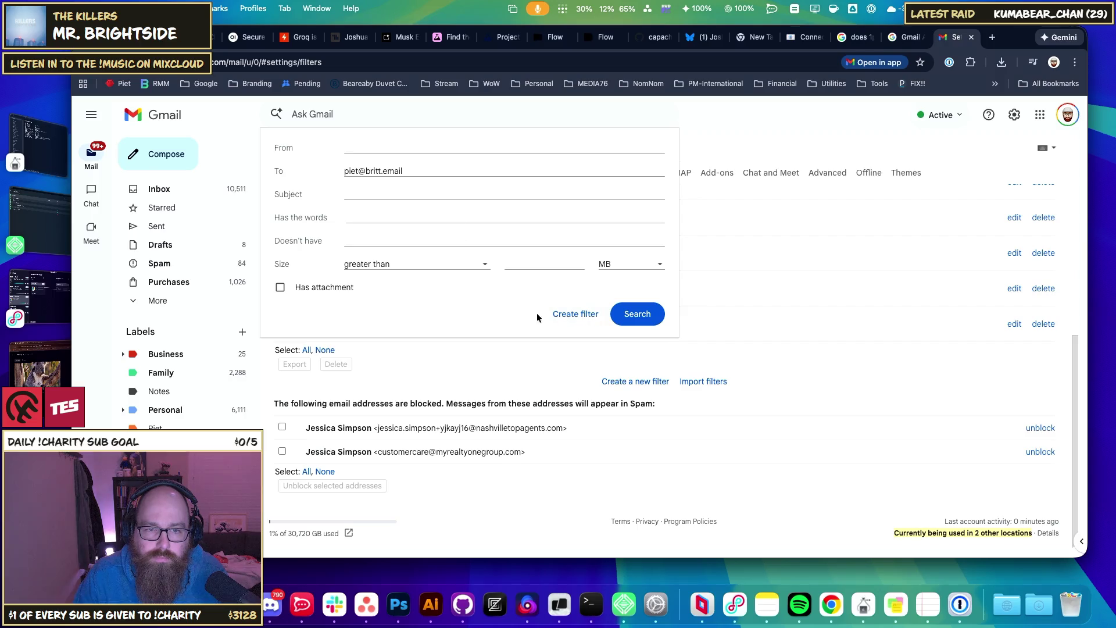
pyautogui.click(584, 319)
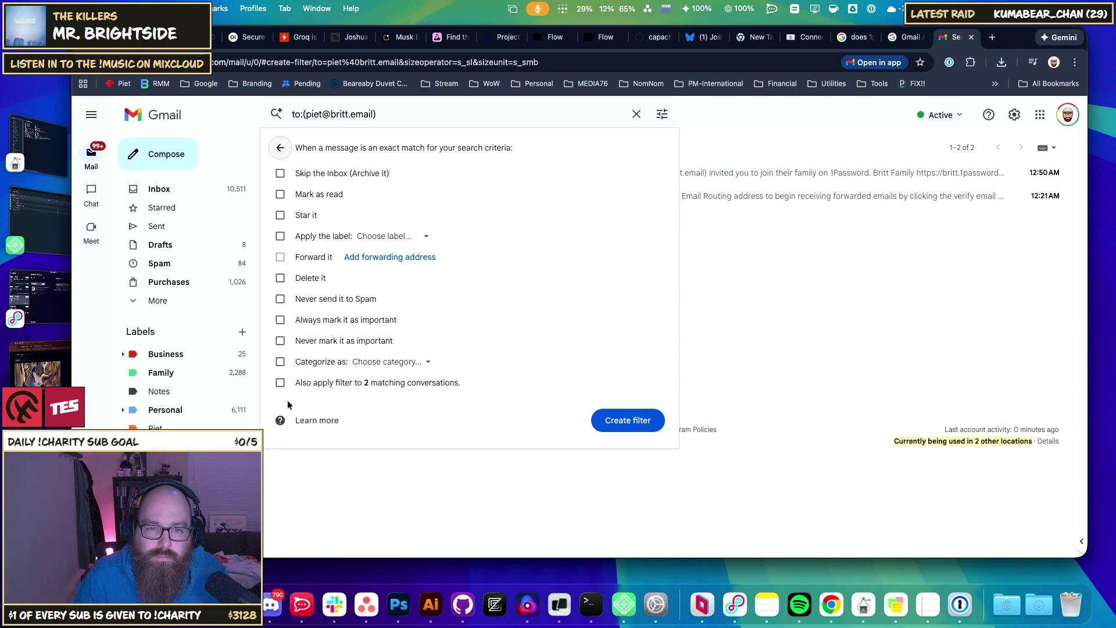
pyautogui.click(279, 385)
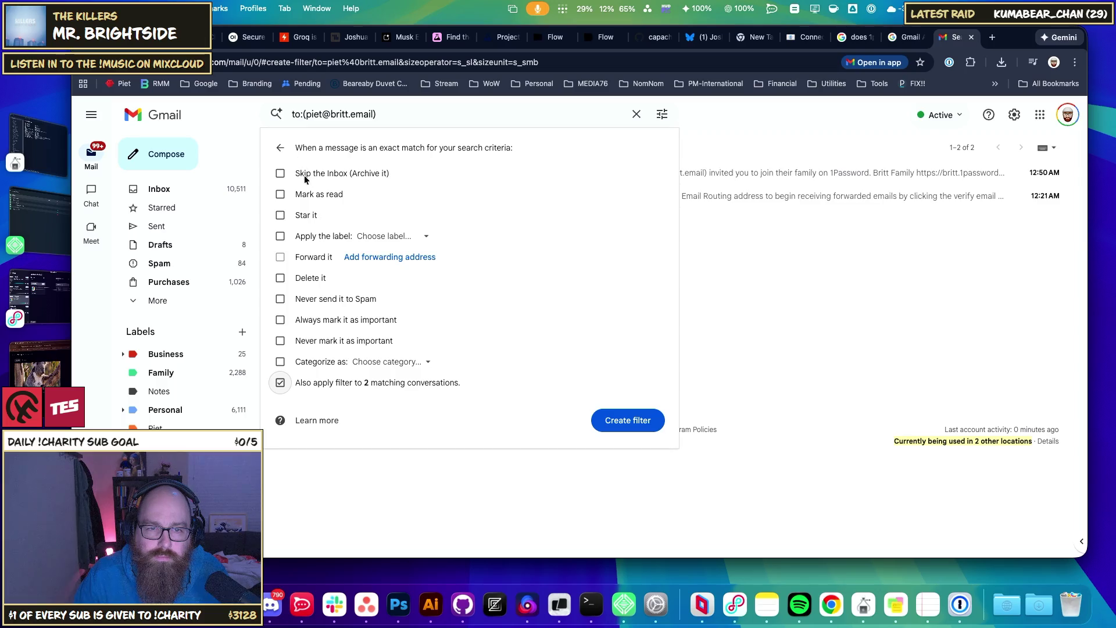
pyautogui.click(386, 238)
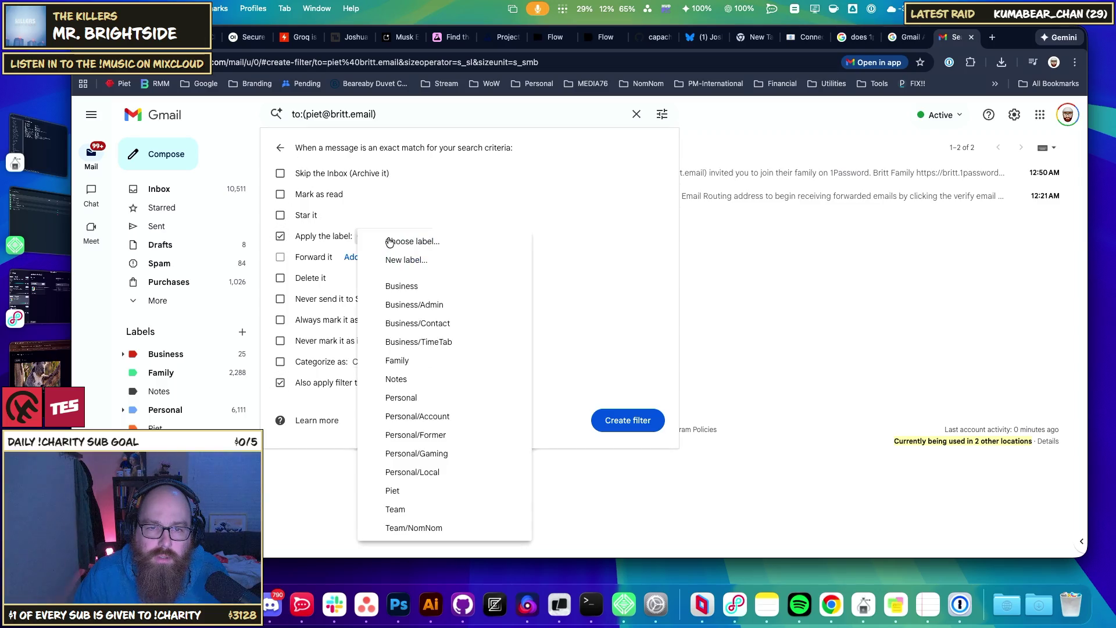
pyautogui.click(430, 494)
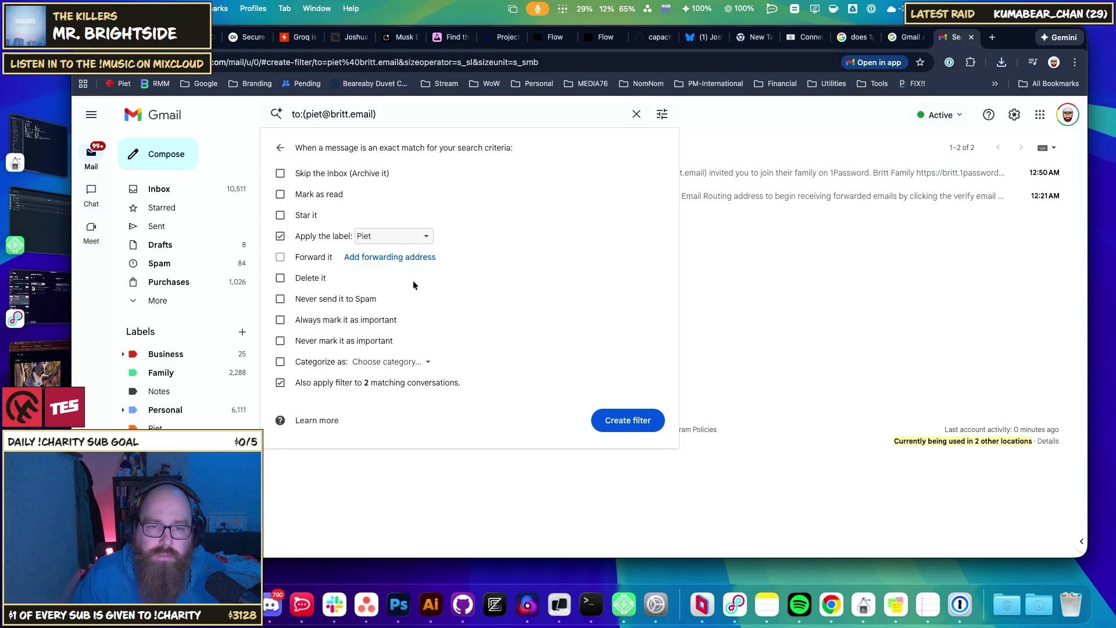
pyautogui.click(633, 428)
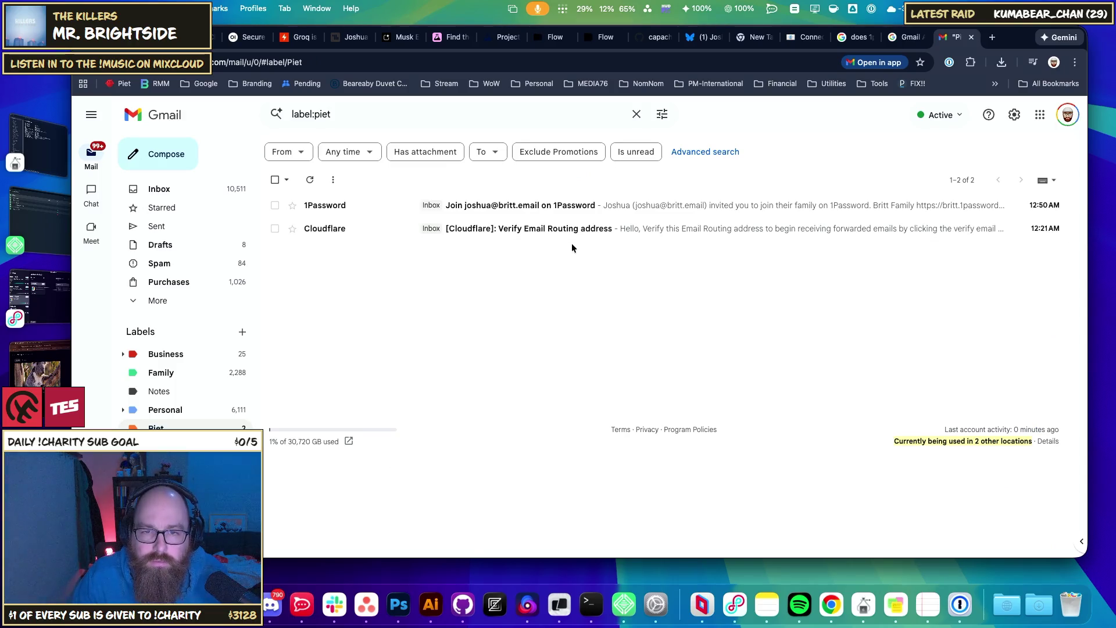
# Verify the Cloudflare email routing address from its verification email
pyautogui.click(569, 228)
pyautogui.click(587, 392)
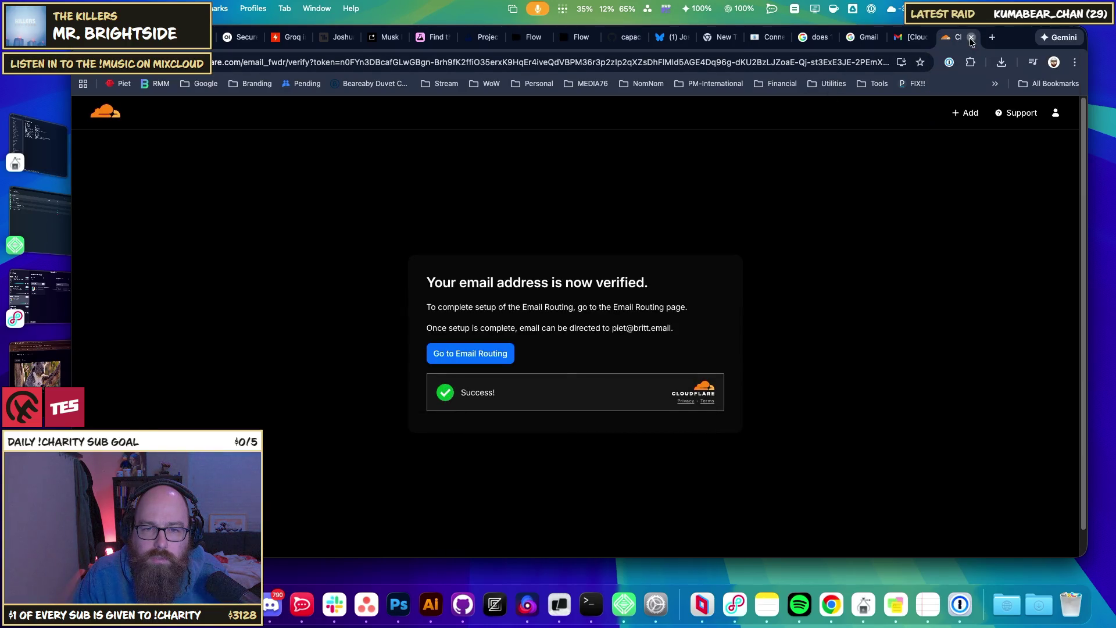
pyautogui.click(971, 37)
pyautogui.click(280, 148)
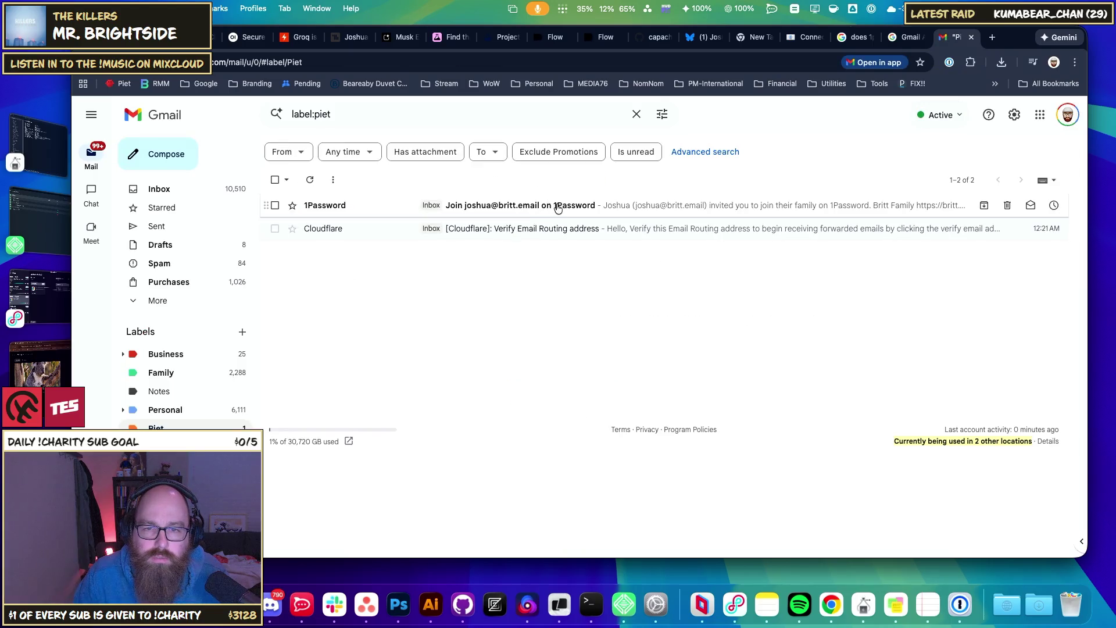
pyautogui.click(558, 208)
pyautogui.scroll(-5, 608, 368)
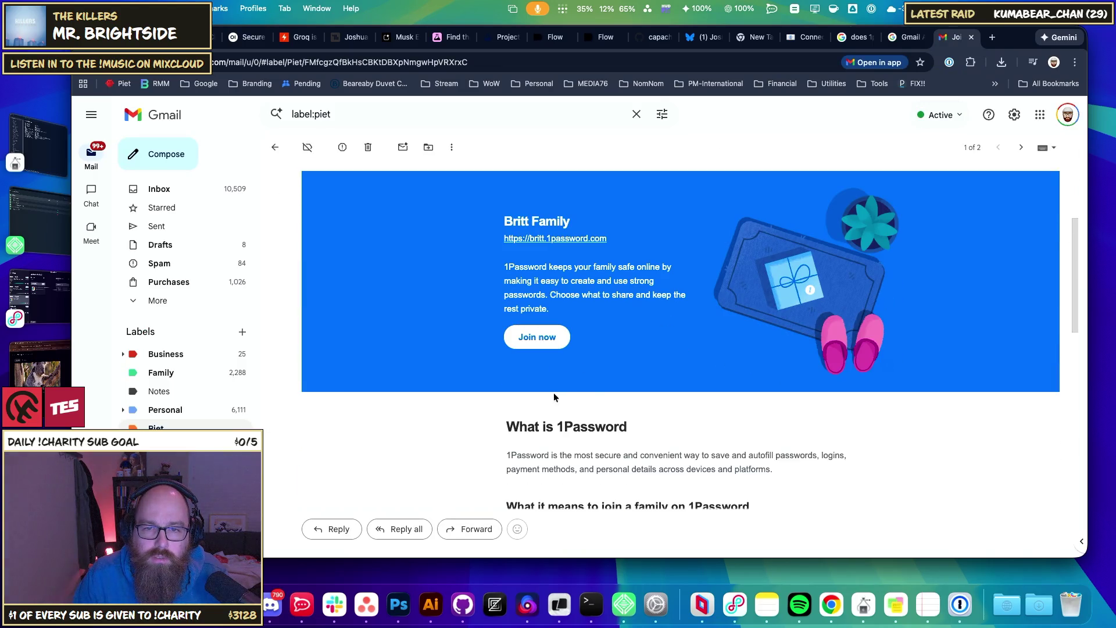
pyautogui.click(540, 340)
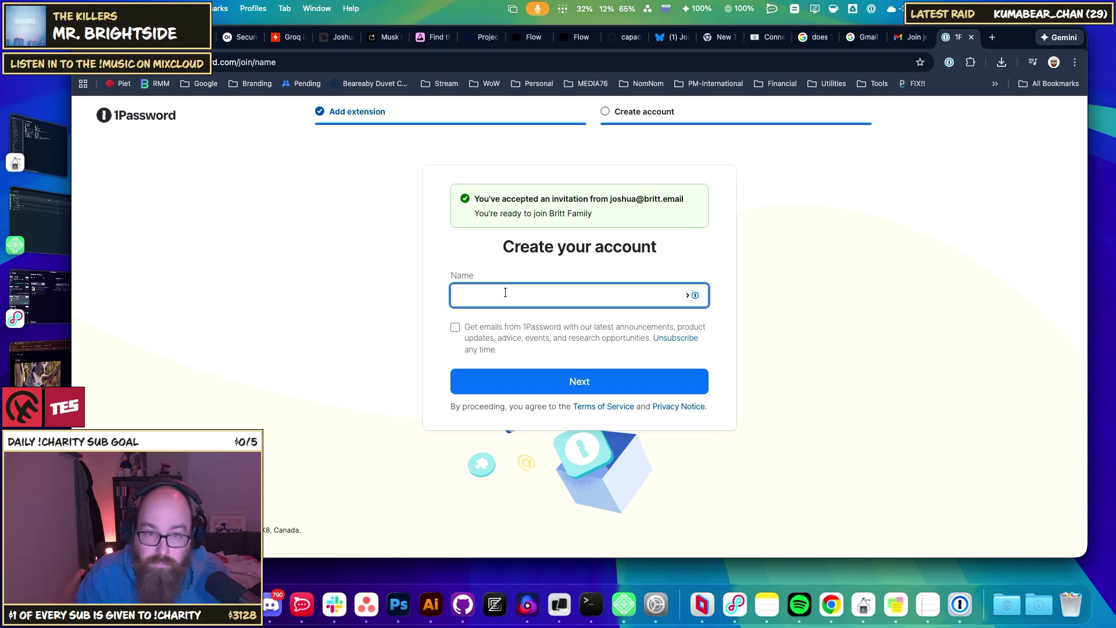
# Enter the name Piet and continue past the name and security steps
pyautogui.write('Piet')
pyautogui.click(430, 339)
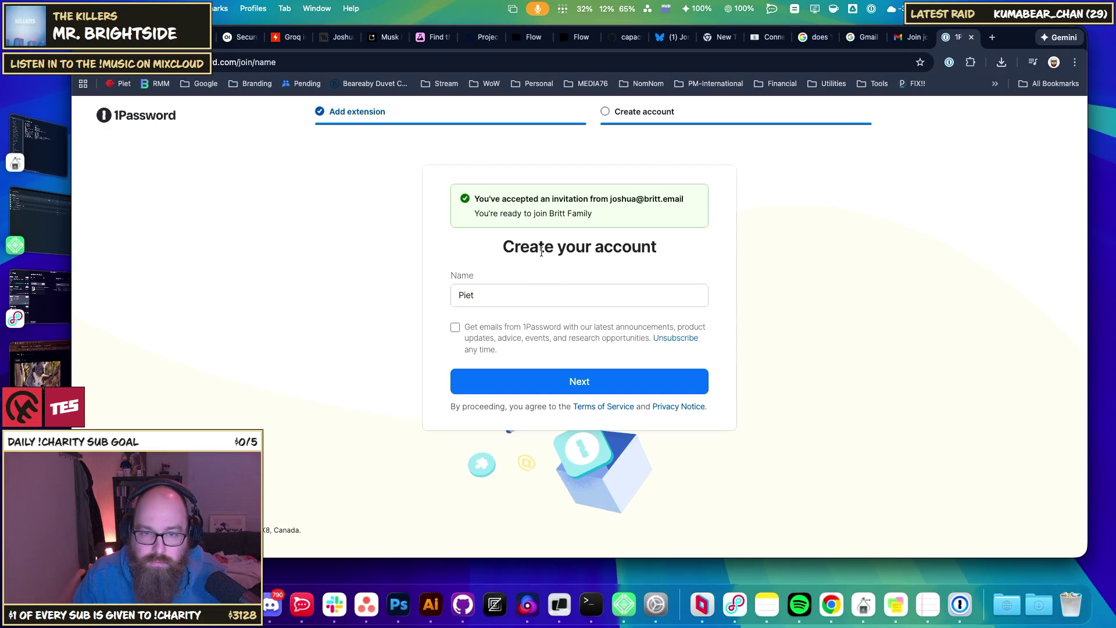
pyautogui.click(590, 375)
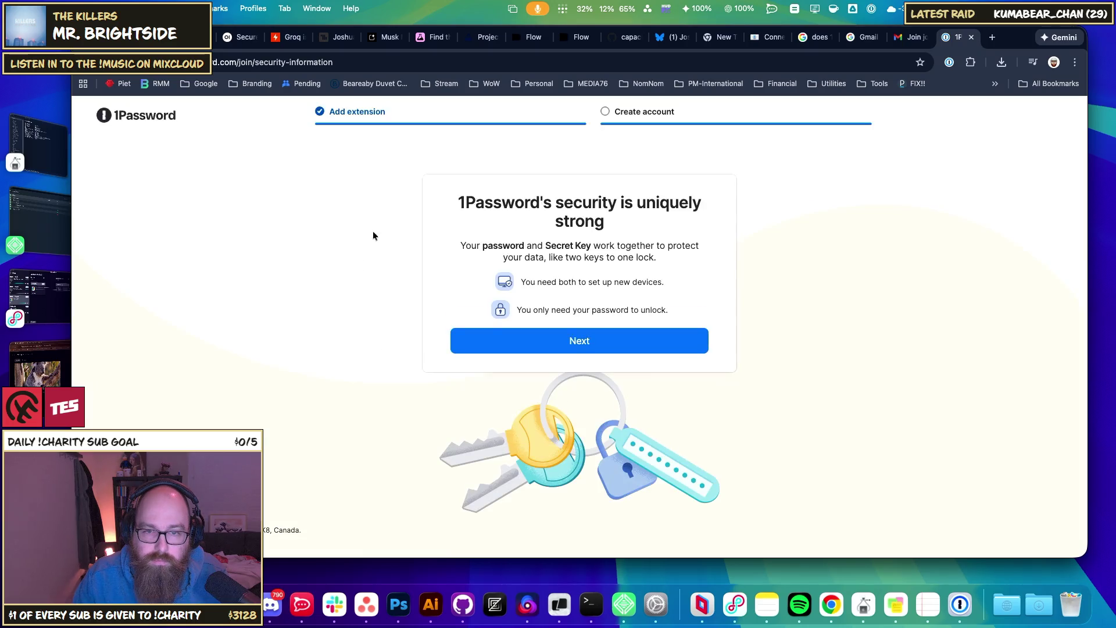
pyautogui.click(579, 341)
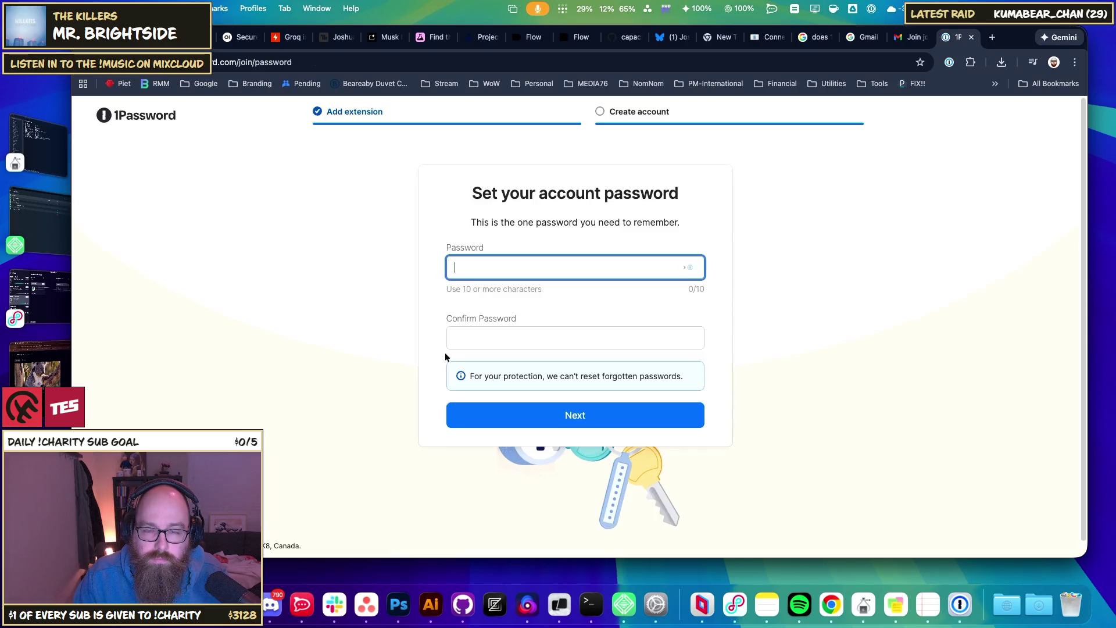
# Regenerate the suggested account password twice in the 1Password extension
pyautogui.click(949, 61)
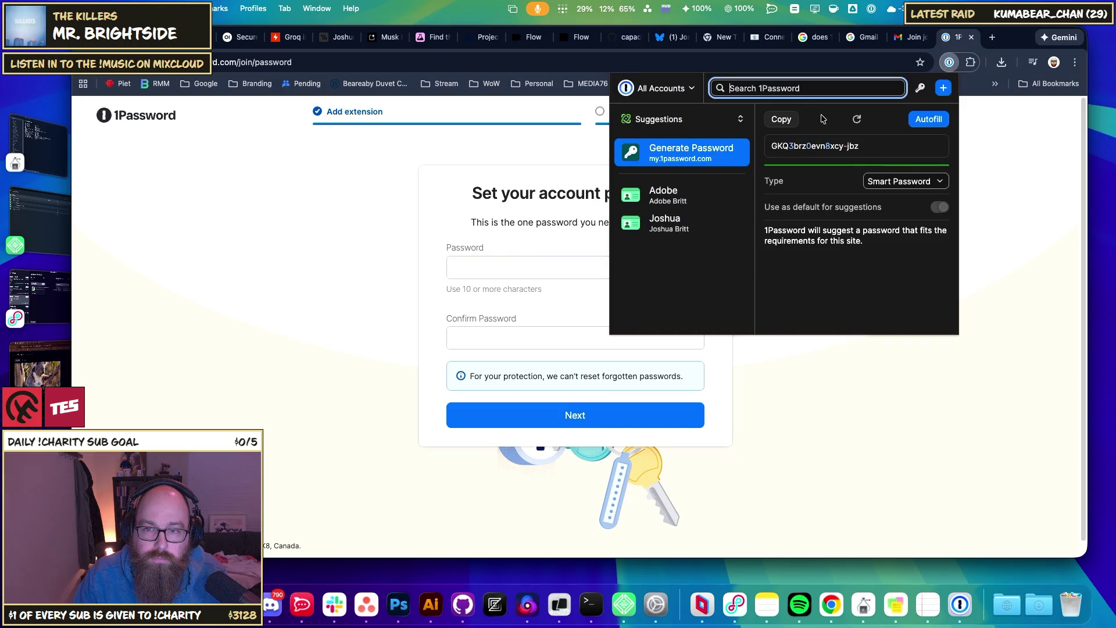
pyautogui.click(857, 120)
pyautogui.click(856, 119)
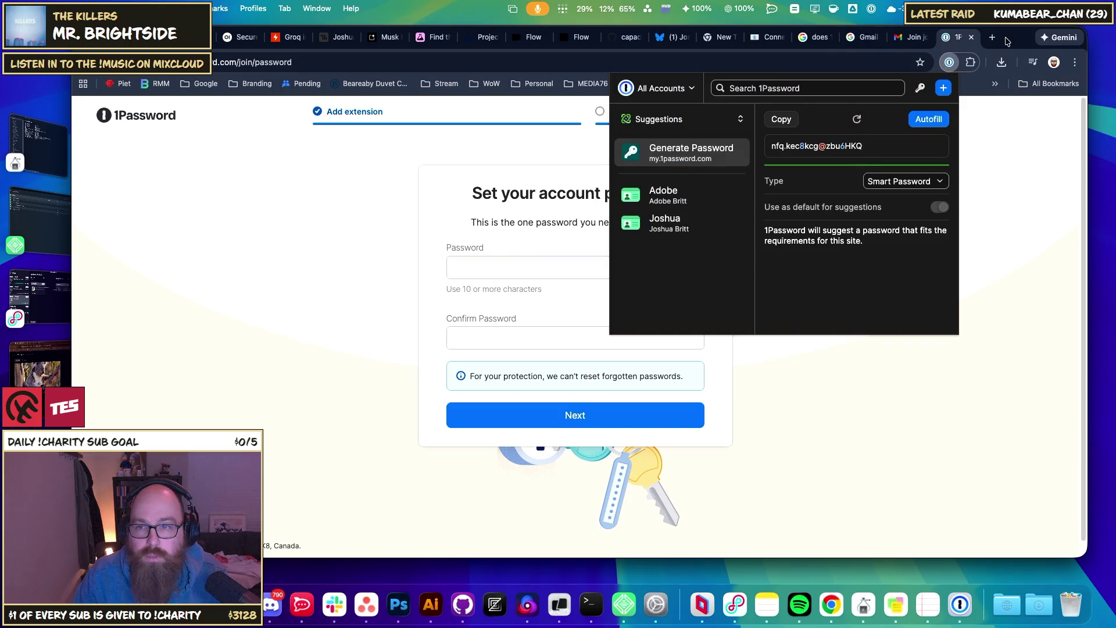
pyautogui.hotkey('ctrl', 'Left')
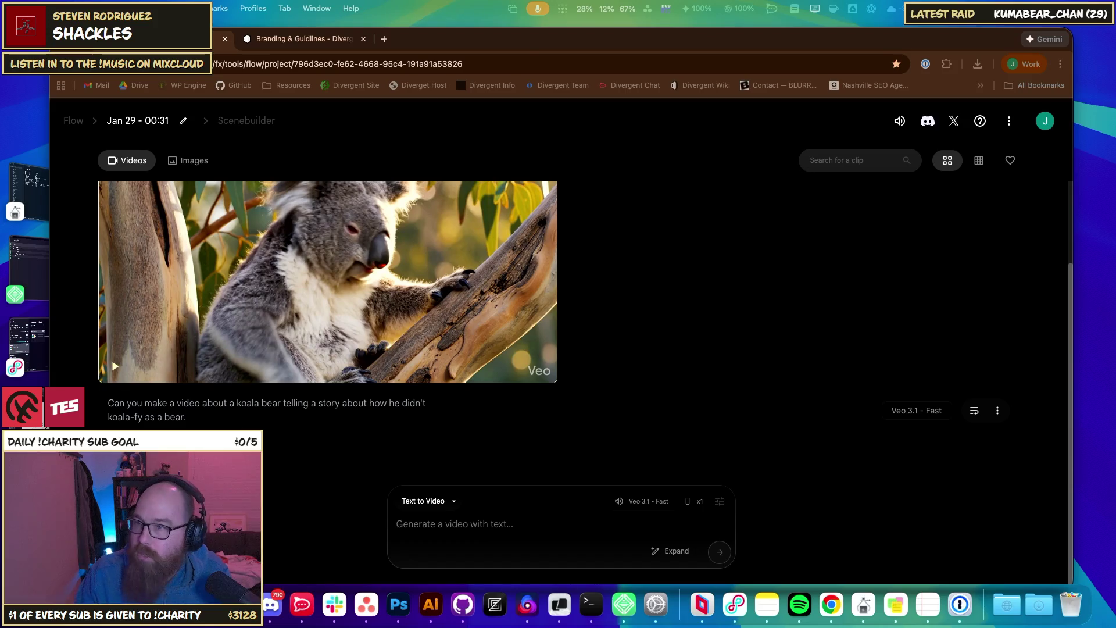
# Open a new blank Chrome Incognito window over the Flow koala project
pyautogui.press('super+shift+n')
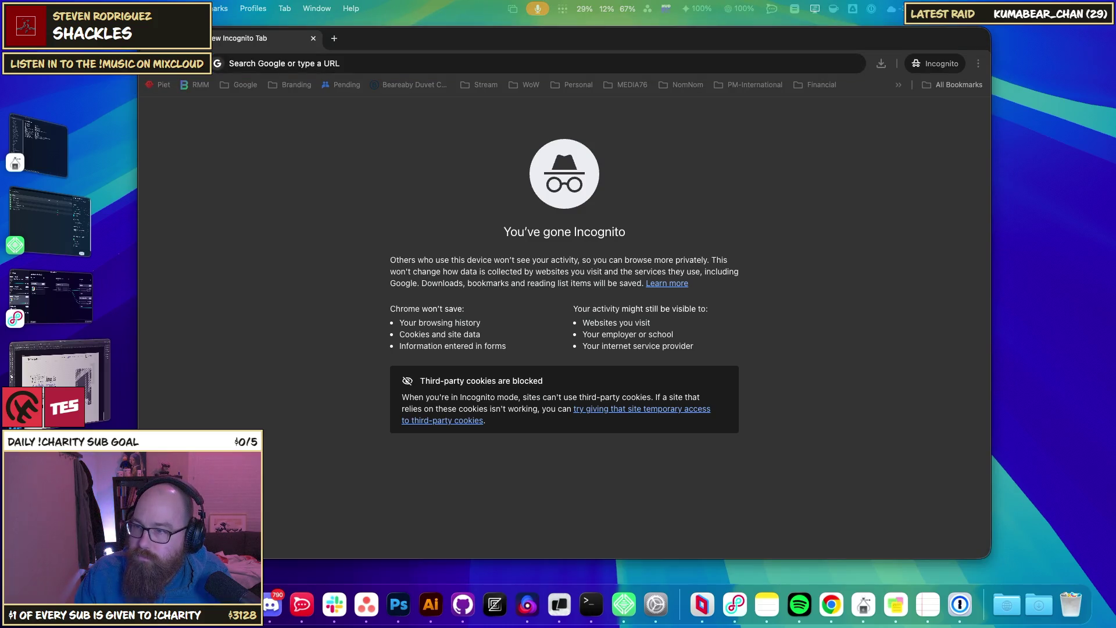
pyautogui.click(469, 64)
pyautogui.press('Return')
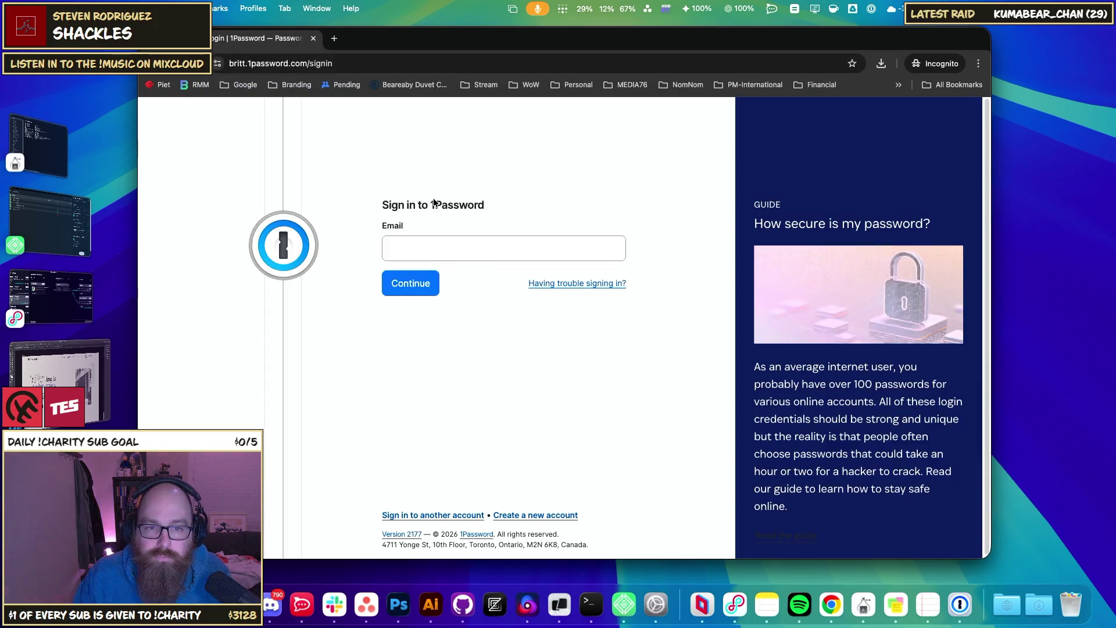
pyautogui.click(447, 433)
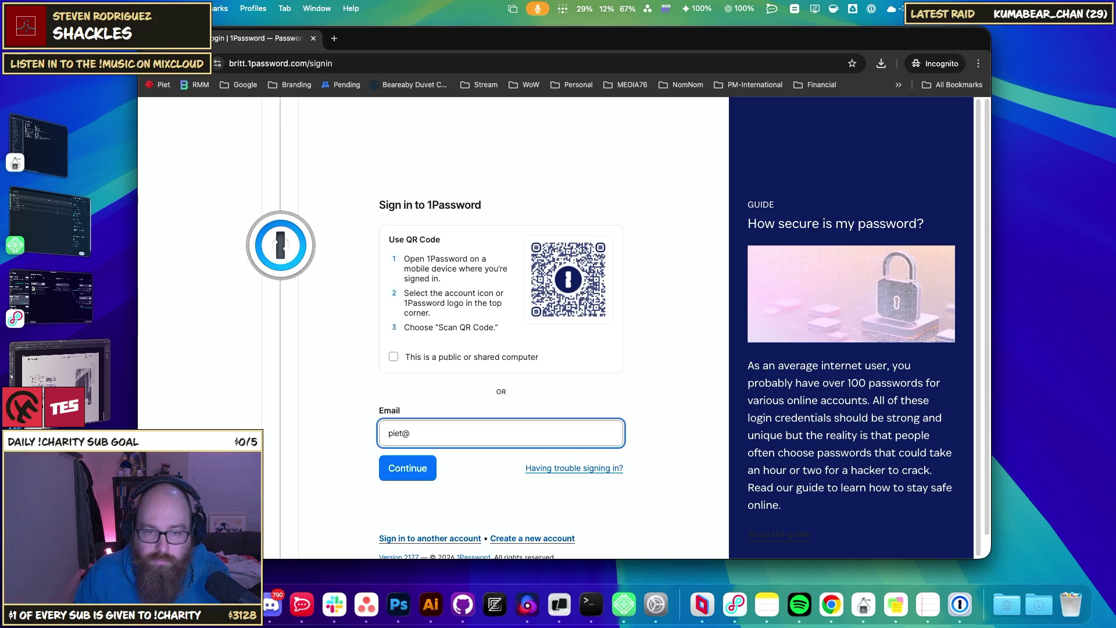
pyautogui.press('Return')
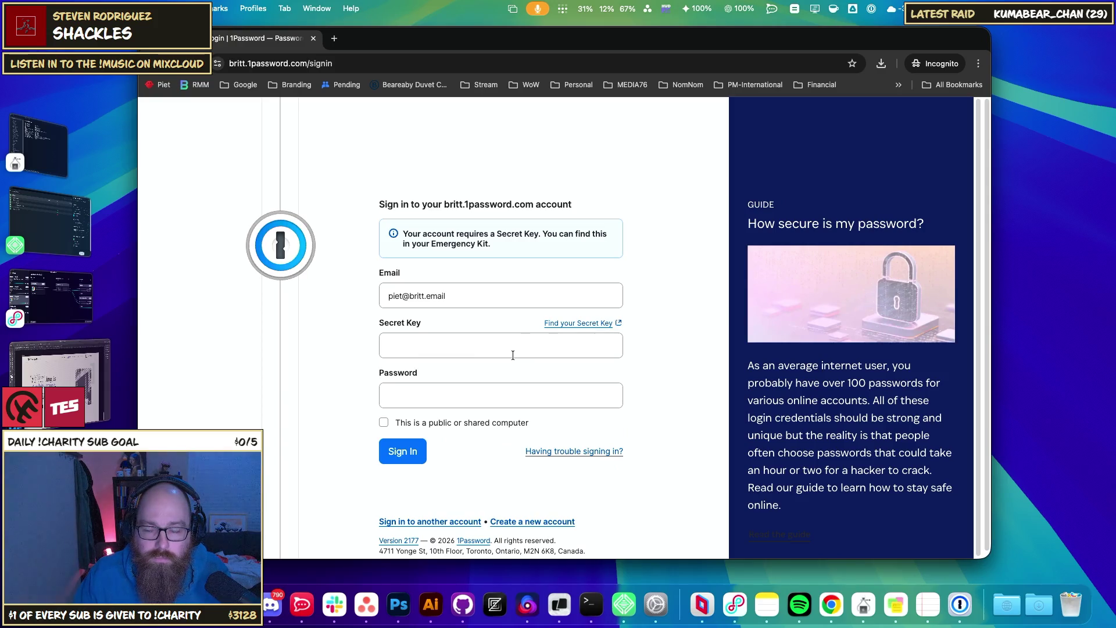
# Check the Downloads folder in Finder, then bring the Flow project window forward
pyautogui.click(1032, 615)
pyautogui.click(1039, 617)
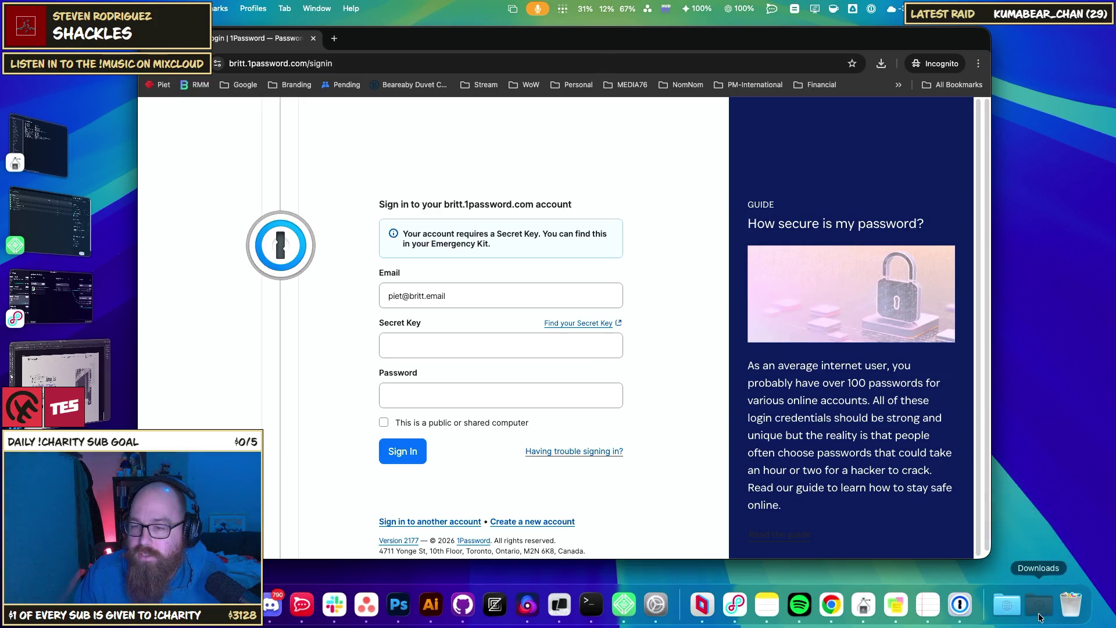
pyautogui.click(1038, 561)
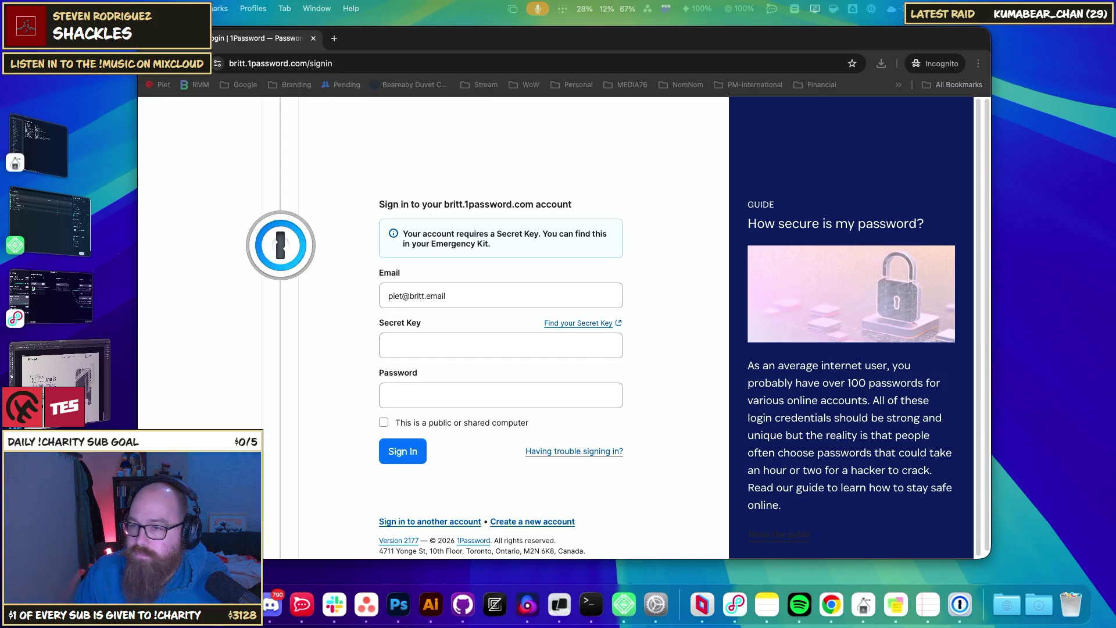
pyautogui.hotkey('ctrl', 'Left')
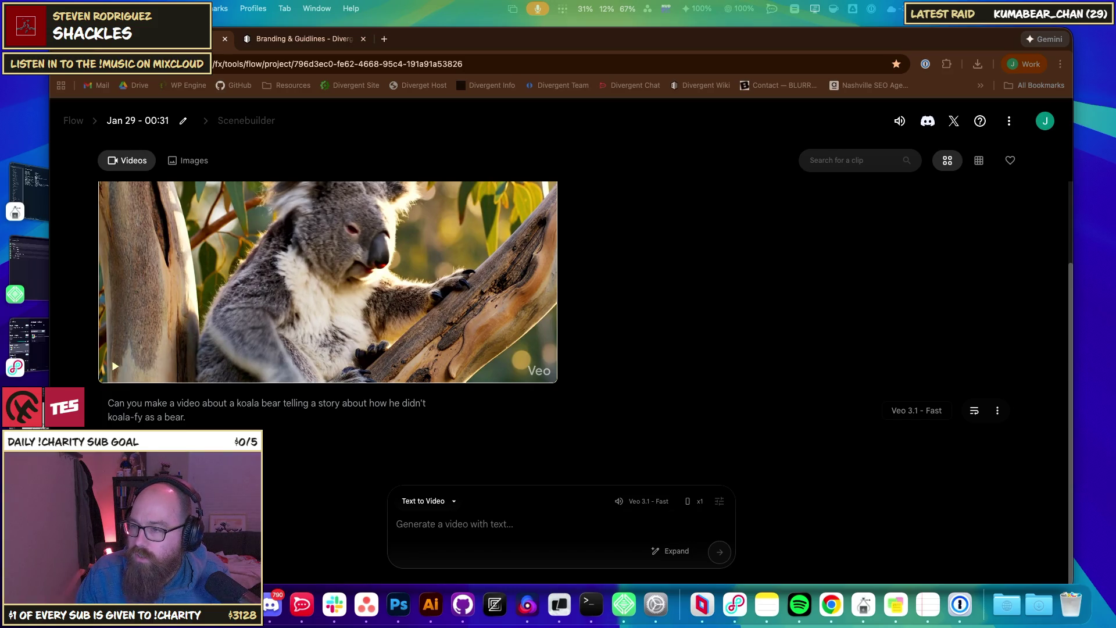
# Go to Integrations in the 1Password account and open the Fastmail Masked Email setup
pyautogui.press('super+grave')
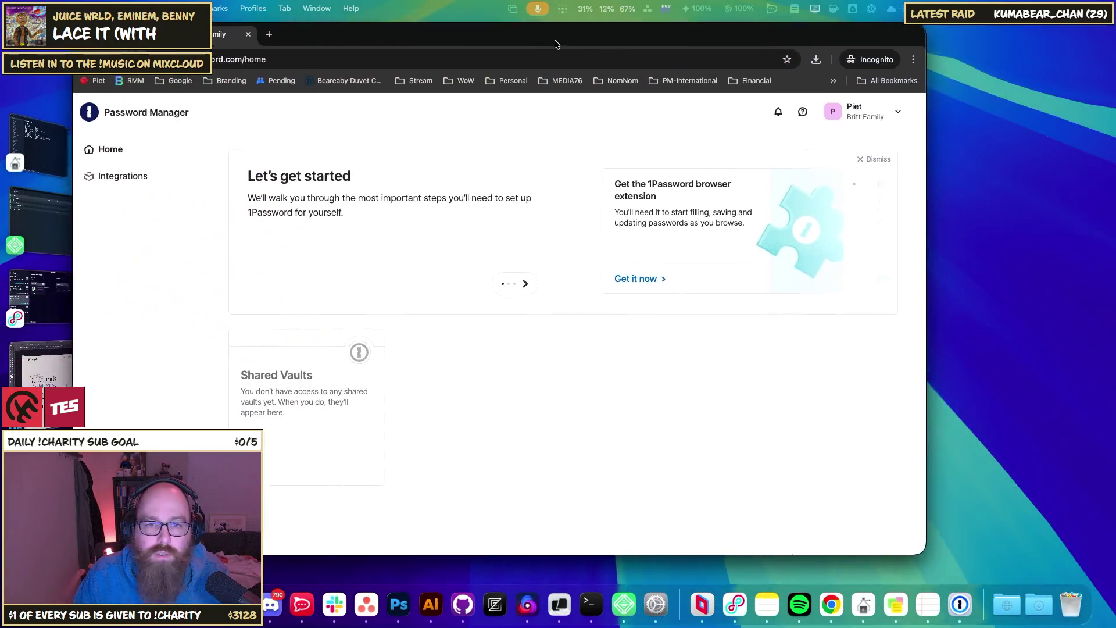
pyautogui.click(173, 186)
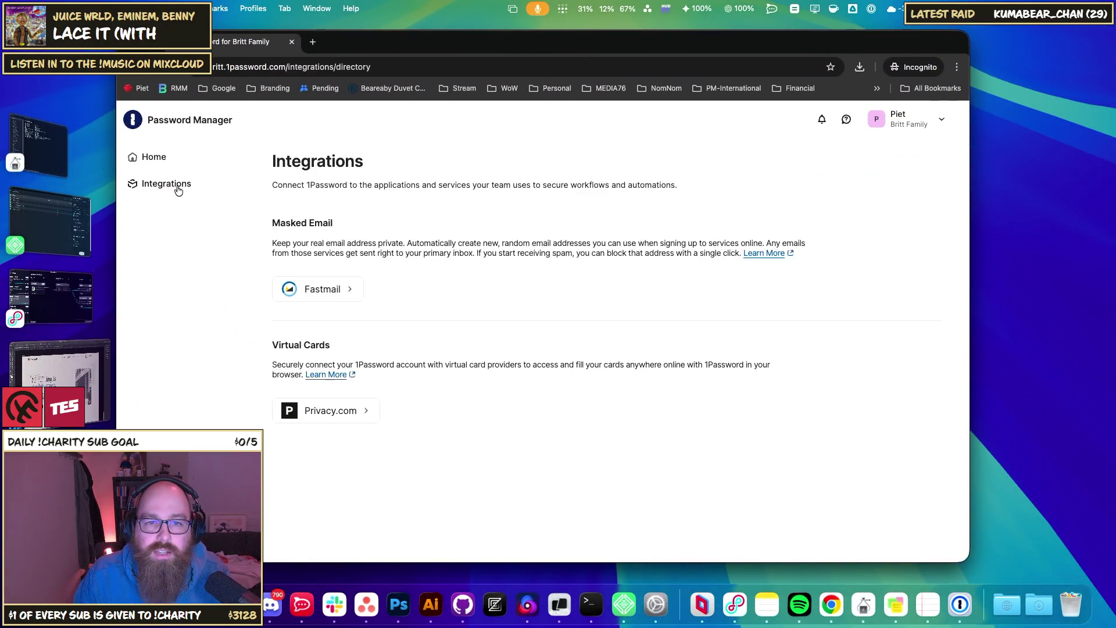
pyautogui.click(184, 163)
pyautogui.click(180, 182)
pyautogui.click(176, 157)
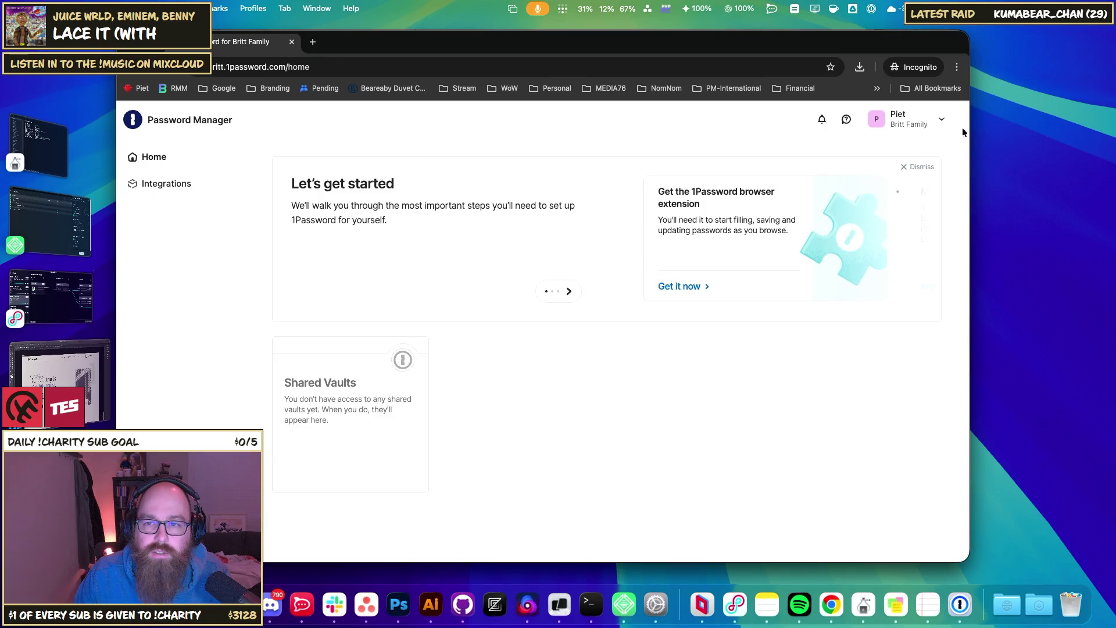
pyautogui.click(919, 125)
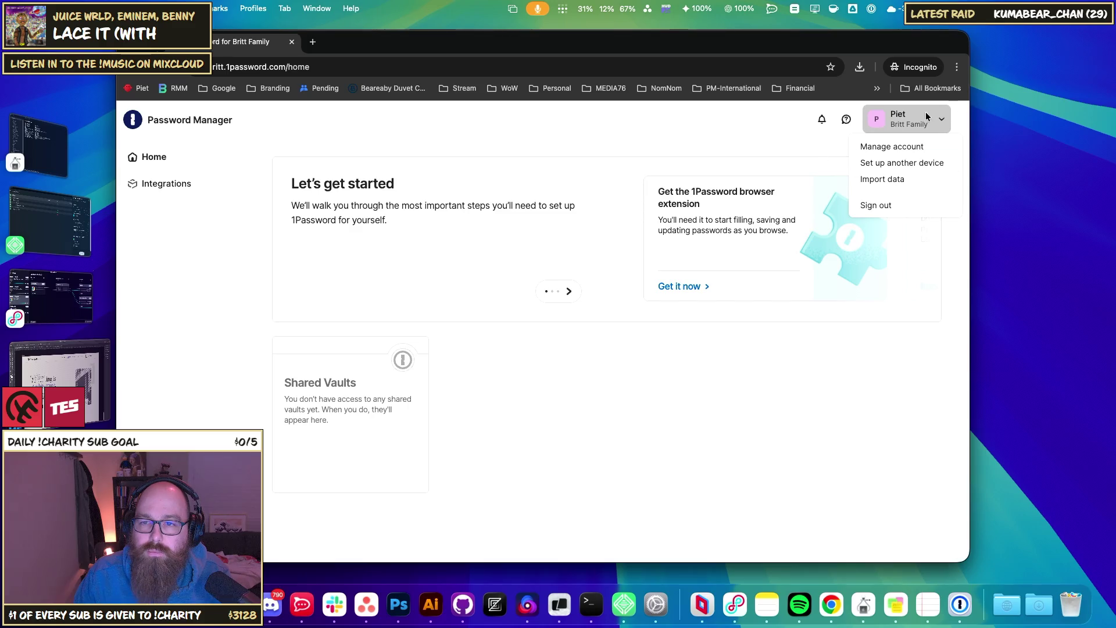
pyautogui.click(445, 170)
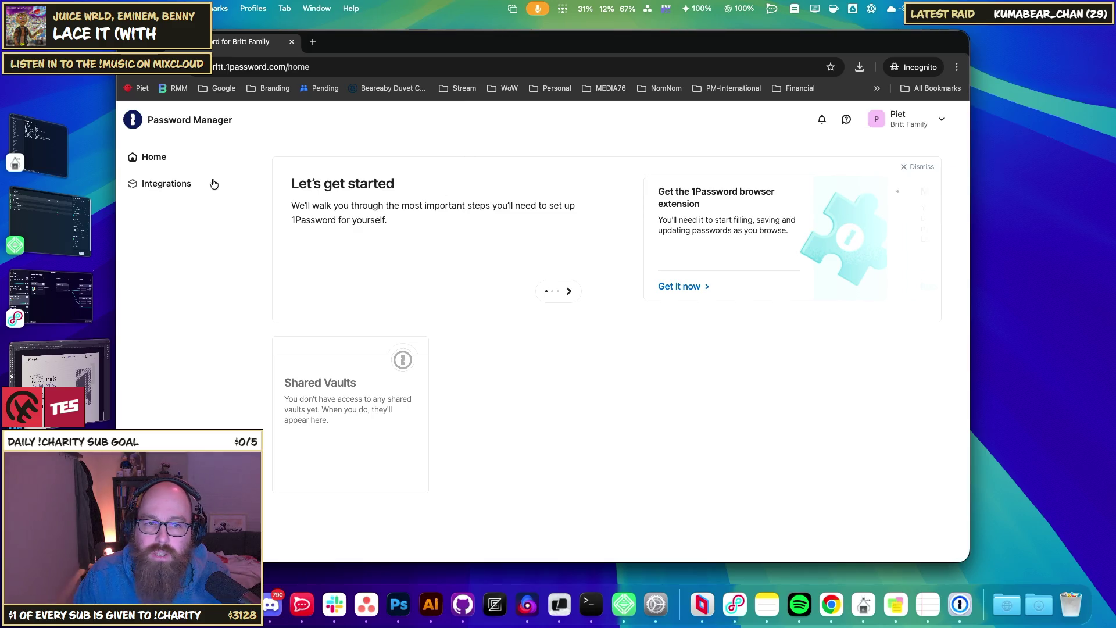
pyautogui.click(182, 183)
pyautogui.click(345, 289)
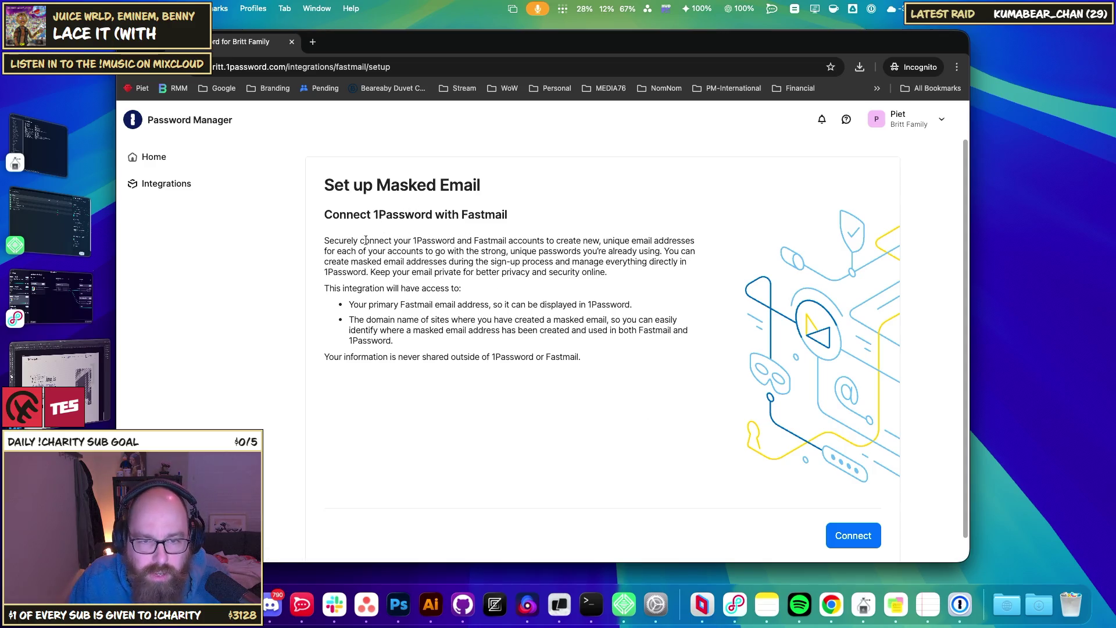
# Read through the setup description, access permissions, domain-name and privacy notes
pyautogui.moveTo(344, 242); pyautogui.dragTo(662, 244)
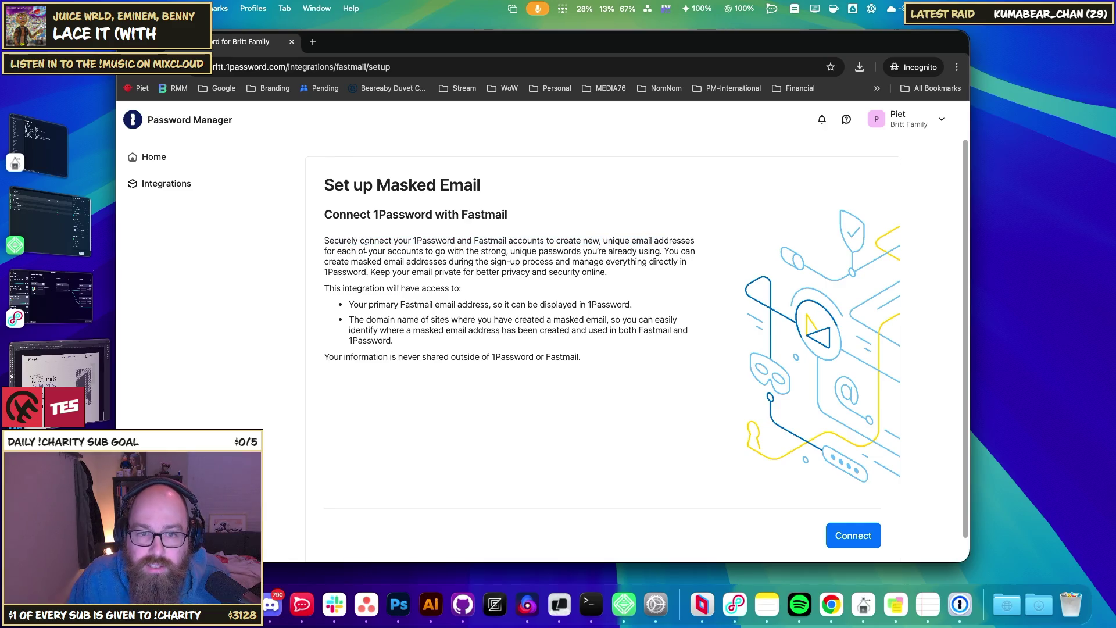
pyautogui.moveTo(367, 251); pyautogui.dragTo(503, 251)
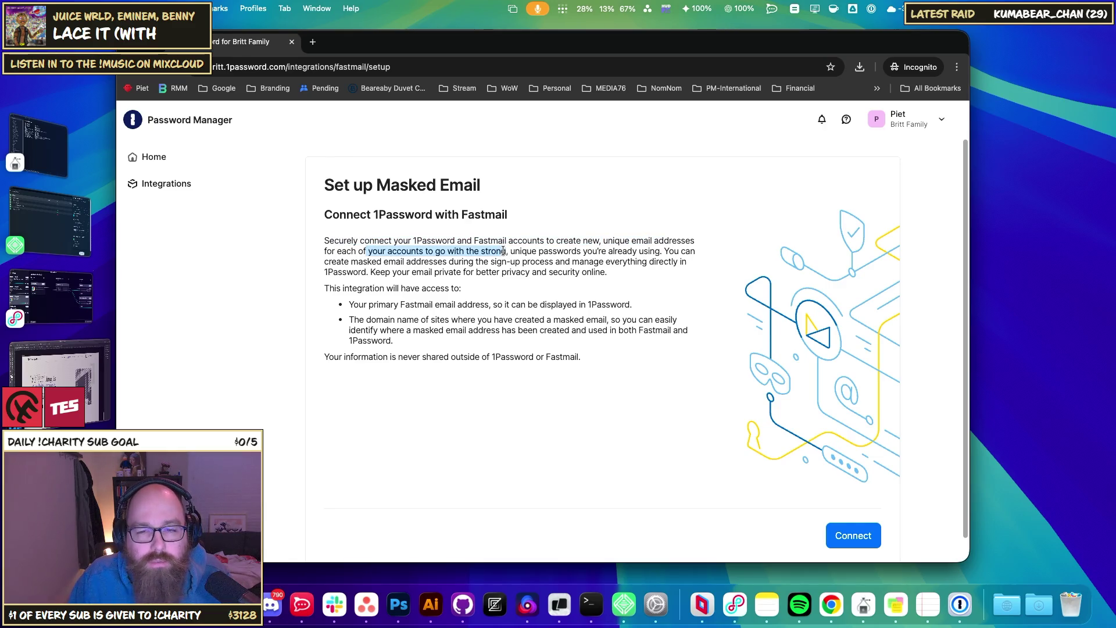
pyautogui.moveTo(601, 241)
pyautogui.mouseDown()
pyautogui.moveTo(654, 241)
pyautogui.moveTo(362, 251)
pyautogui.moveTo(493, 261)
pyautogui.mouseUp()
pyautogui.moveTo(353, 304); pyautogui.dragTo(581, 305)
pyautogui.click(582, 305)
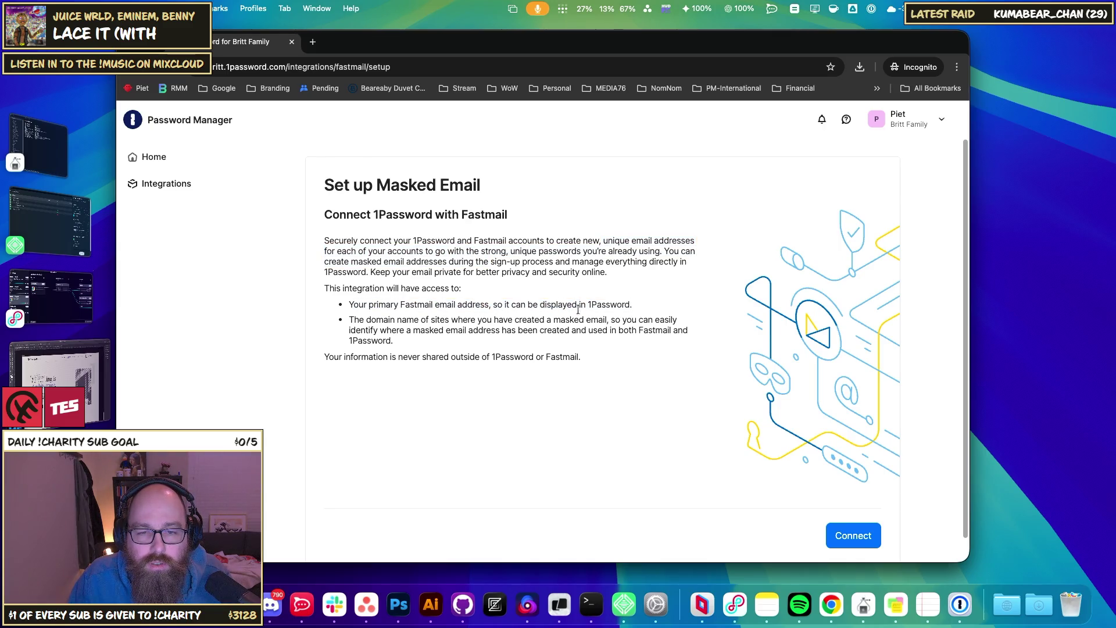
pyautogui.moveTo(375, 319); pyautogui.dragTo(492, 319)
pyautogui.click(491, 319)
pyautogui.moveTo(345, 359)
pyautogui.mouseDown()
pyautogui.moveTo(483, 366)
pyautogui.moveTo(524, 357)
pyautogui.mouseUp()
pyautogui.click(525, 356)
# Copy the word Fastmail into a new tab to look it up
pyautogui.doubleClick(561, 357)
pyautogui.press('super+c')
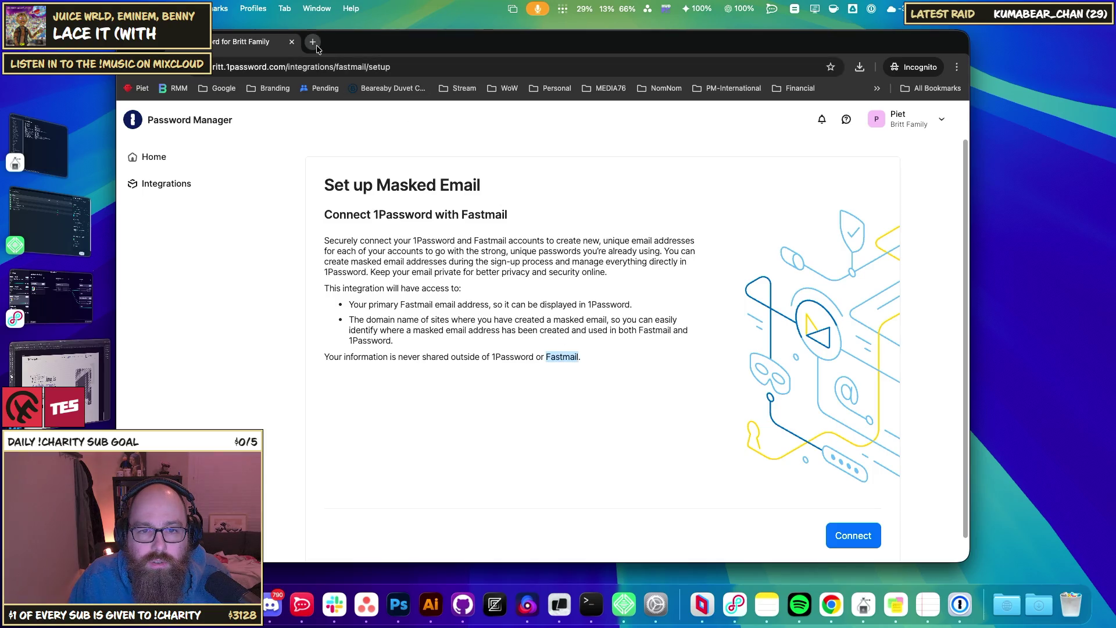
pyautogui.press('super+t')
pyautogui.press('super+v')
# Search Google for Fastmail and read the fastmail.com homepage
pyautogui.press('Return')
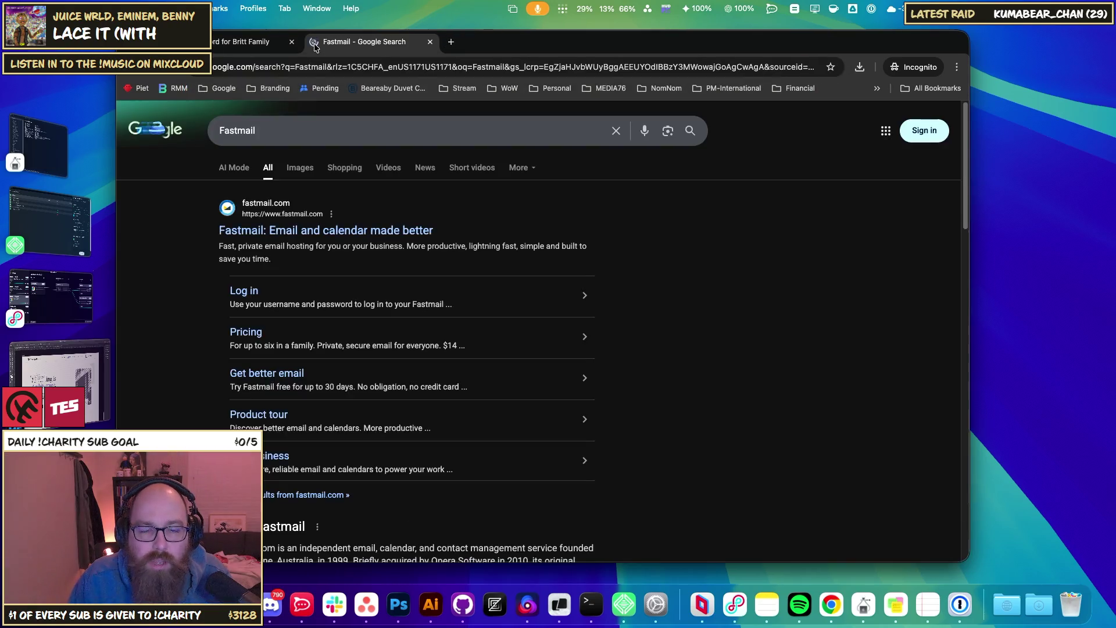
pyautogui.click(286, 237)
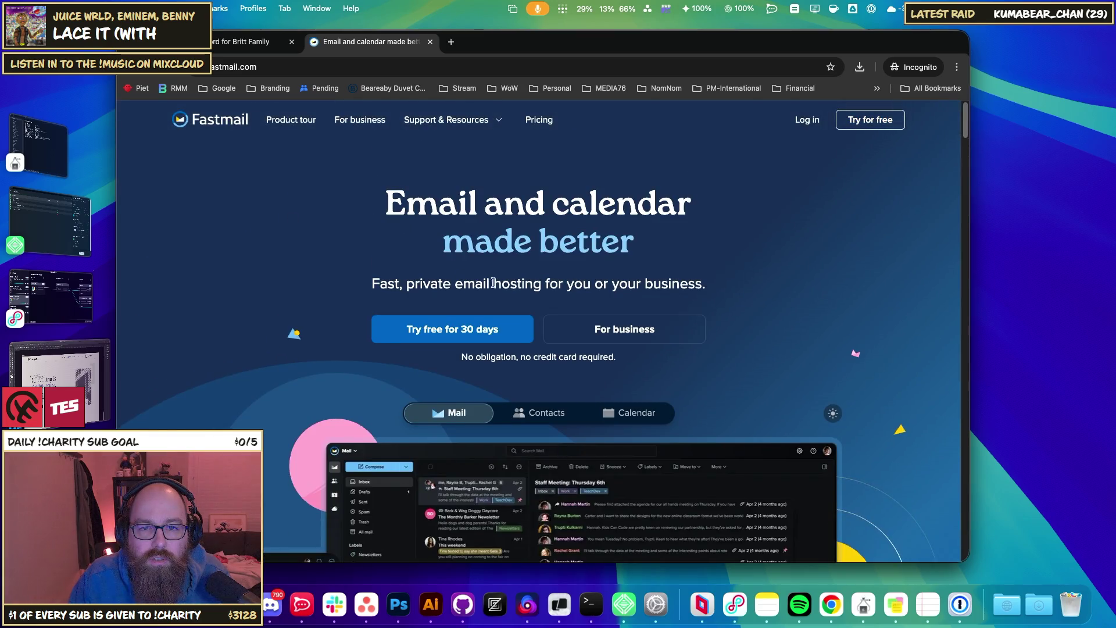
pyautogui.scroll(-5, 554, 390)
pyautogui.scroll(-15, 555, 387)
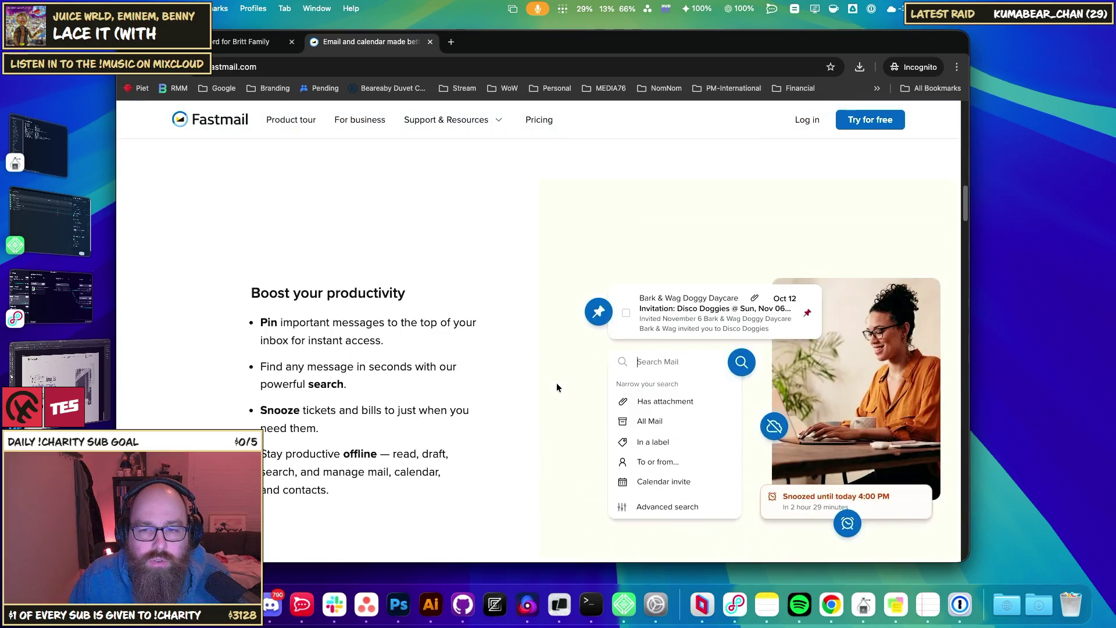
pyautogui.scroll(-20, 559, 381)
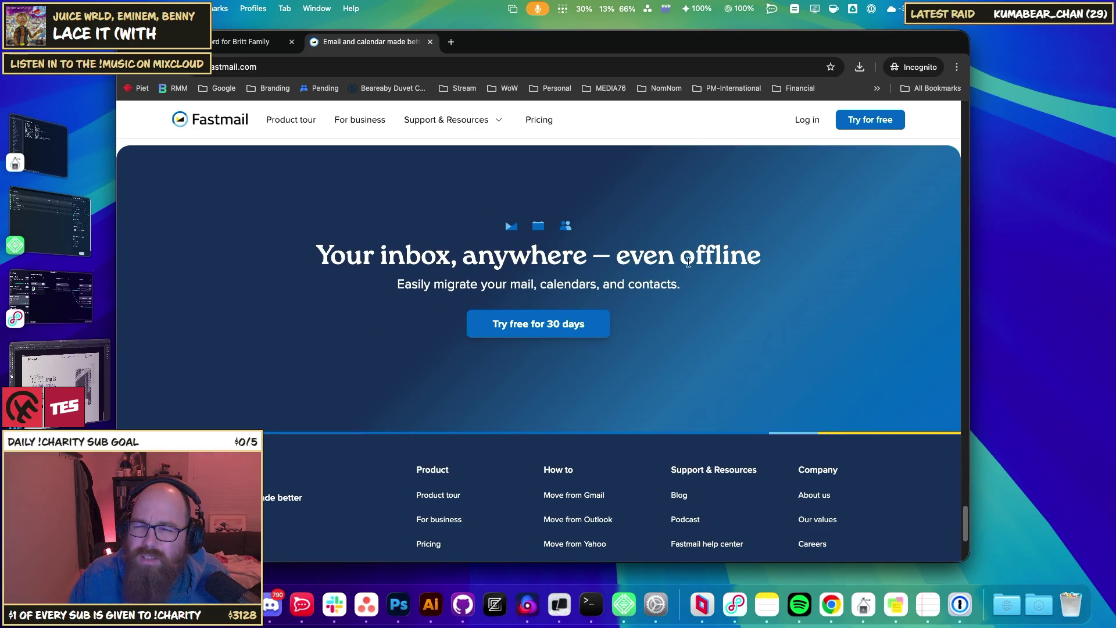
pyautogui.moveTo(747, 258)
pyautogui.mouseDown()
pyautogui.moveTo(583, 258)
pyautogui.moveTo(758, 260)
pyautogui.mouseUp()
pyautogui.click(616, 265)
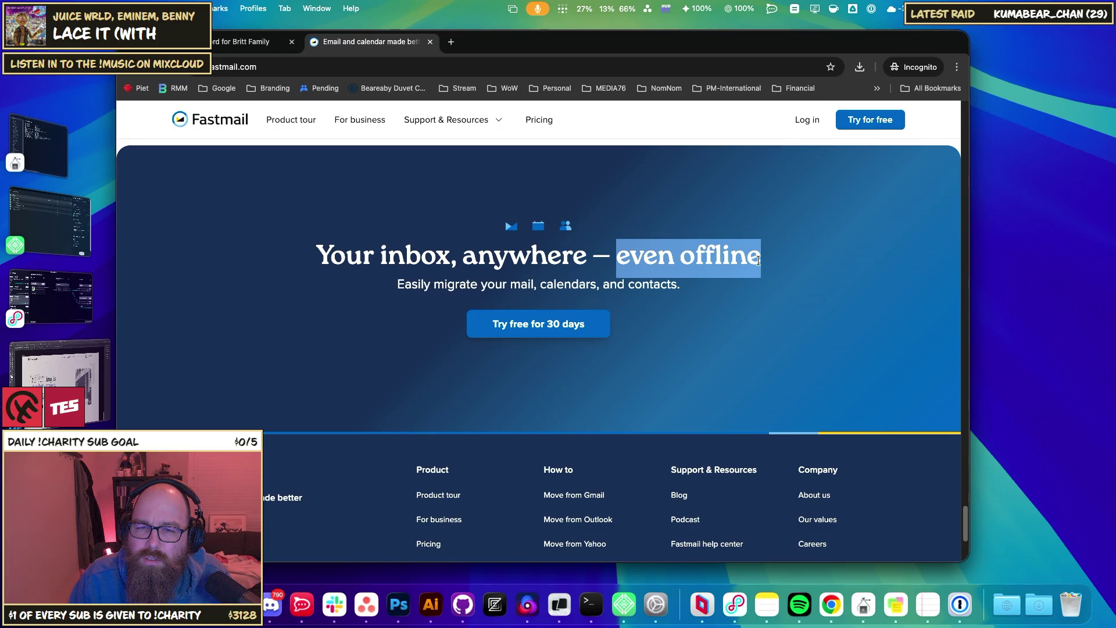
pyautogui.moveTo(758, 260); pyautogui.dragTo(619, 253)
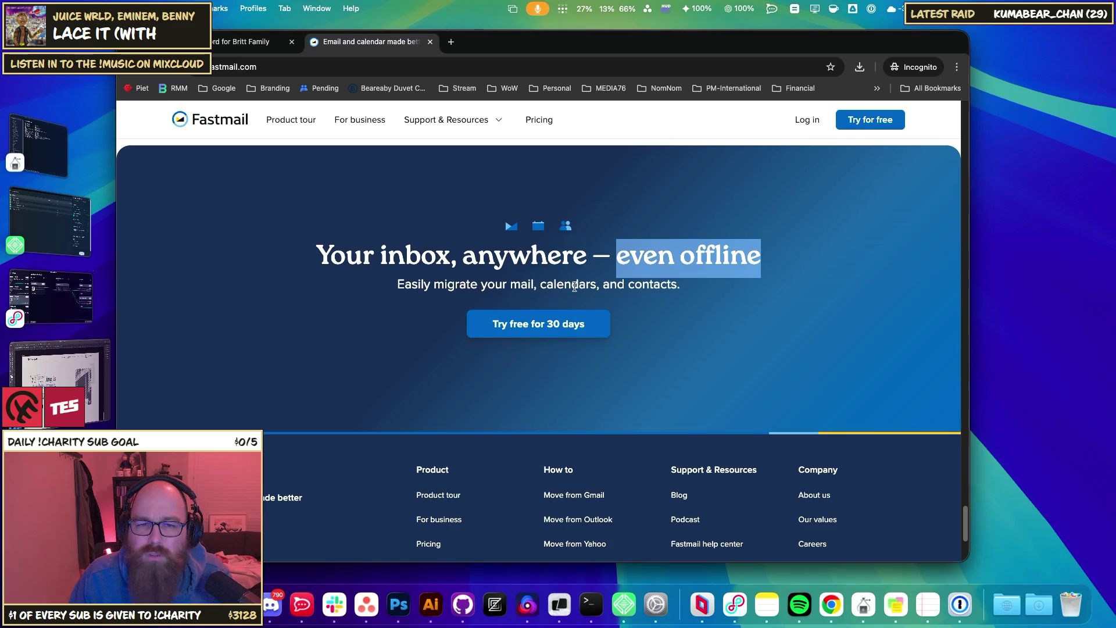
pyautogui.moveTo(758, 257); pyautogui.dragTo(618, 256)
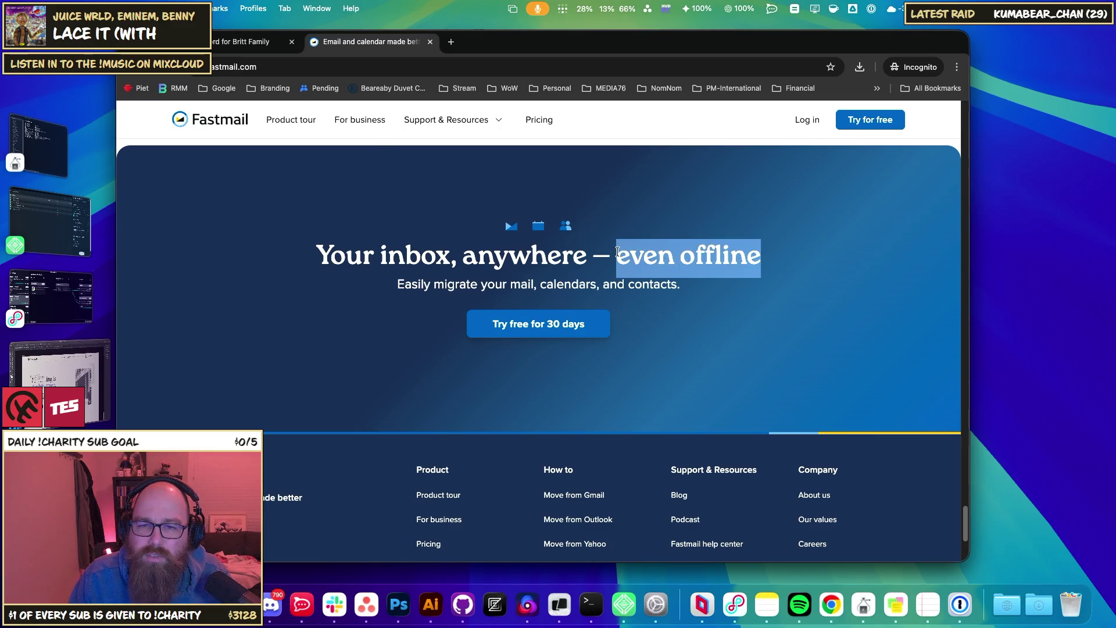
# Search for 'Fastmail api' and open Fastmail's API Documentation page
pyautogui.click(341, 67)
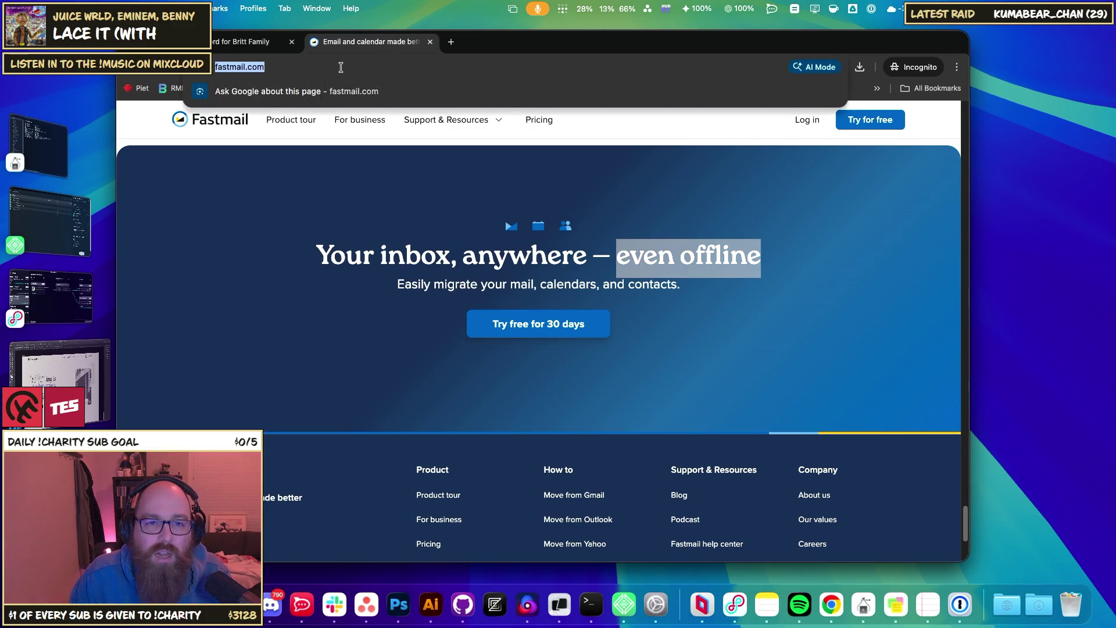
pyautogui.write('Fastmail api')
pyautogui.press('Return')
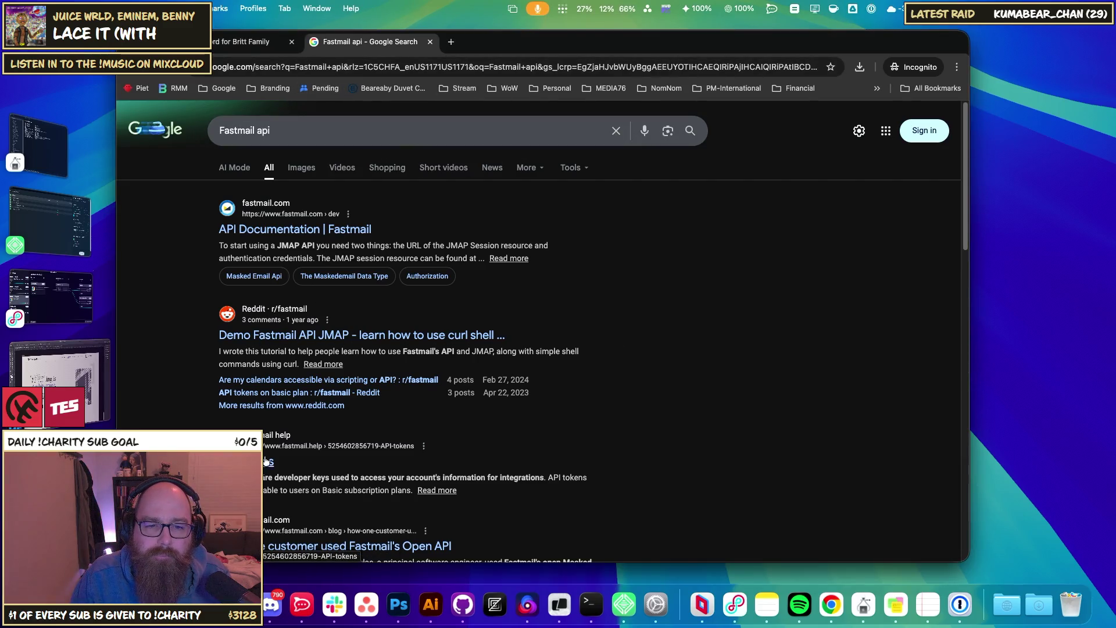
pyautogui.click(280, 228)
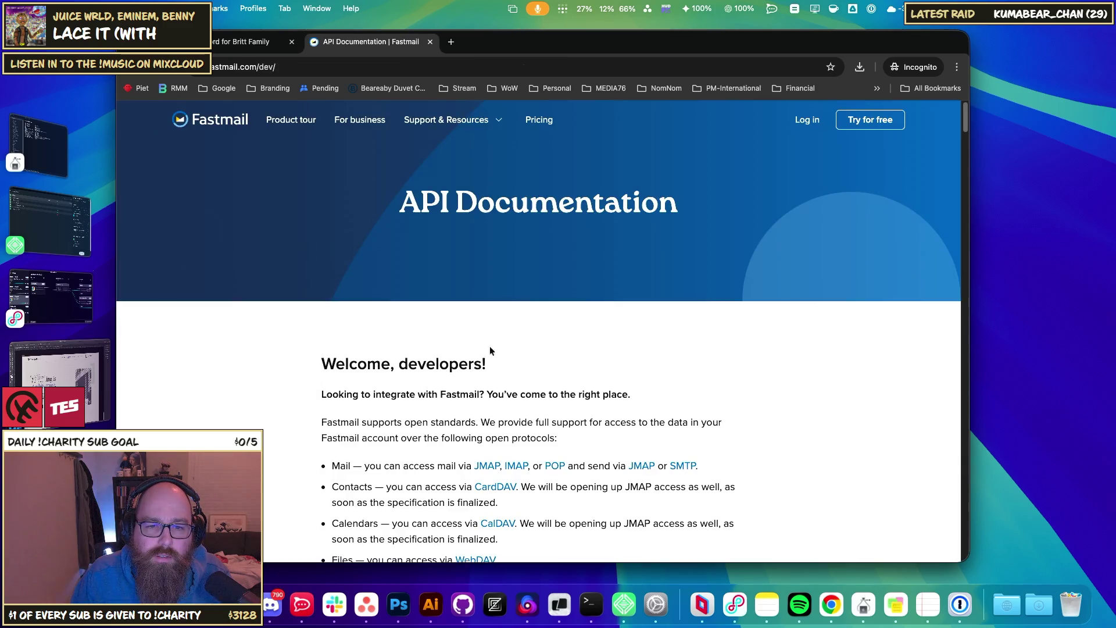